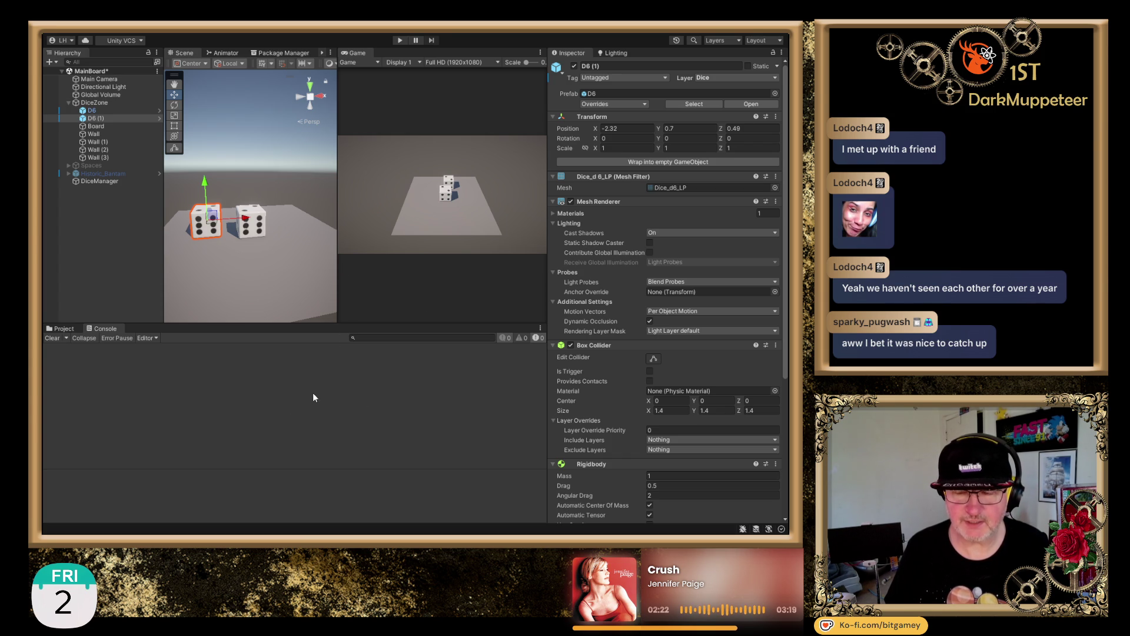
- Enter Play mode so the Console logs TOTAL ROLL: 4 right at startup
{"action": "left_click", "coordinate": [400, 41]}
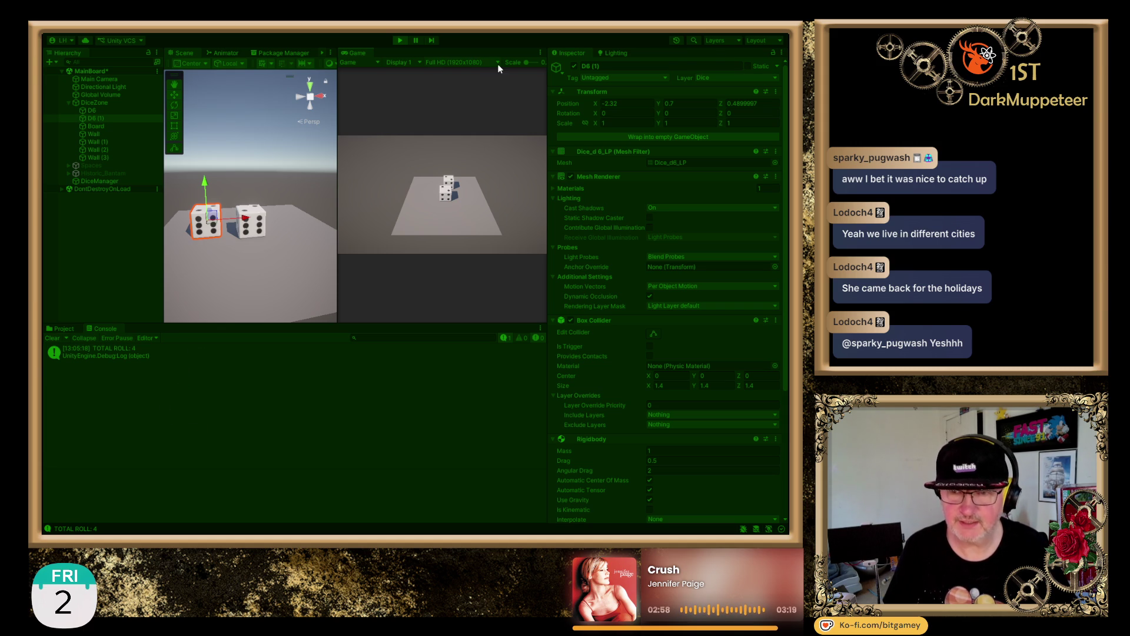
- Click the right-hand D6 to roll both dice, then orbit and reframe the Scene view around them
{"action": "left_click", "coordinate": [252, 224]}
{"action": "left_click", "coordinate": [449, 189]}
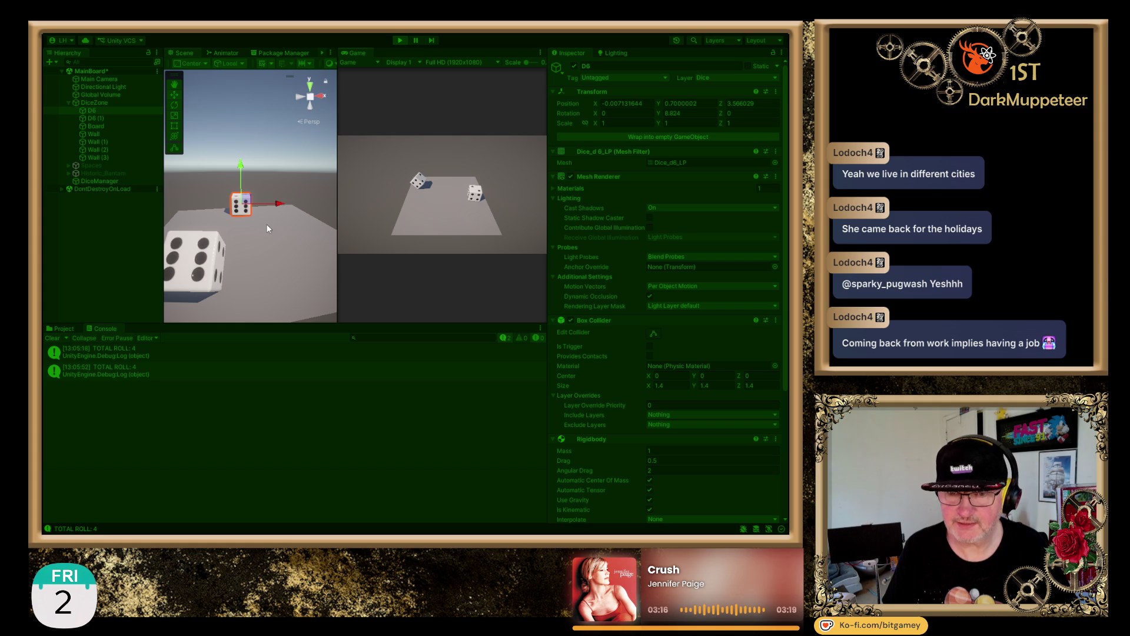
{"action": "mouse_move", "coordinate": [266, 223]}
{"action": "left_mouse_down"}
{"action": "mouse_move", "coordinate": [135, 231]}
{"action": "mouse_move", "coordinate": [266, 199]}
{"action": "mouse_move", "coordinate": [206, 219]}
{"action": "mouse_move", "coordinate": [177, 269]}
{"action": "mouse_move", "coordinate": [196, 248]}
{"action": "mouse_move", "coordinate": [183, 245]}
{"action": "left_mouse_up"}
{"action": "left_click_drag", "start_coordinate": [193, 247], "coordinate": [249, 209]}
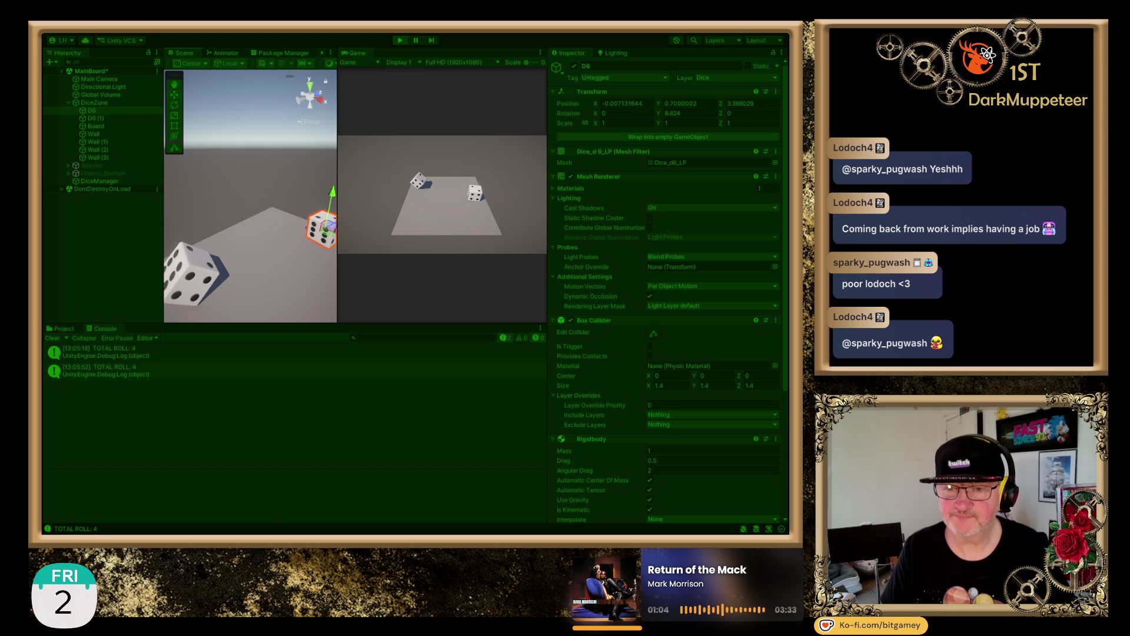
- Exit Play mode and clear the TOTAL ROLL entries from the Console
{"action": "left_click", "coordinate": [398, 44]}
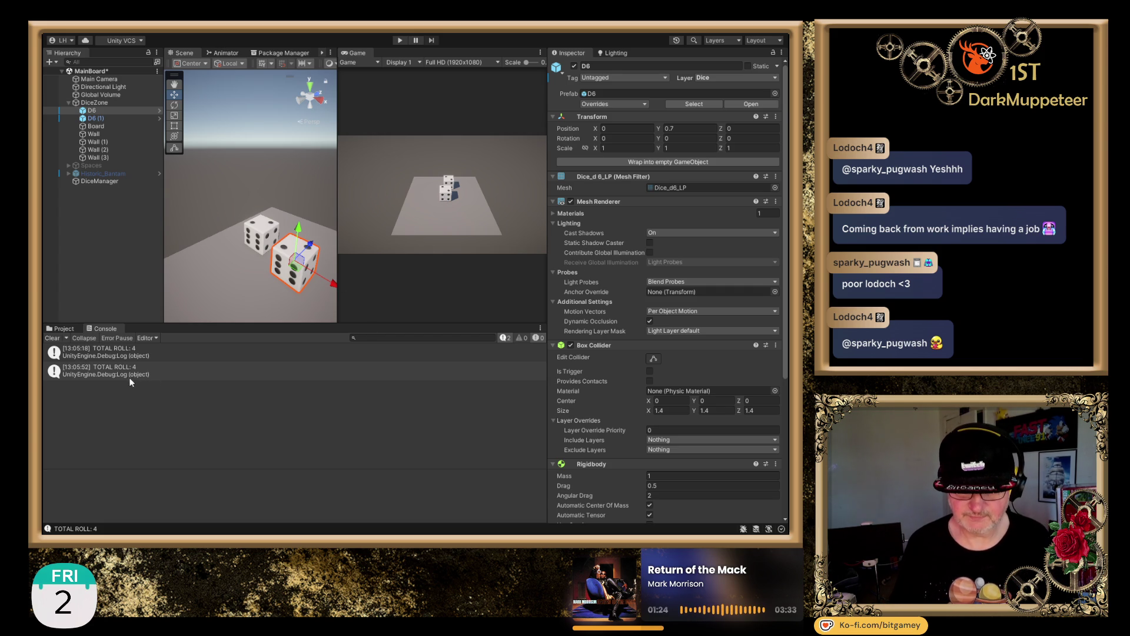
{"action": "left_click", "coordinate": [52, 338]}
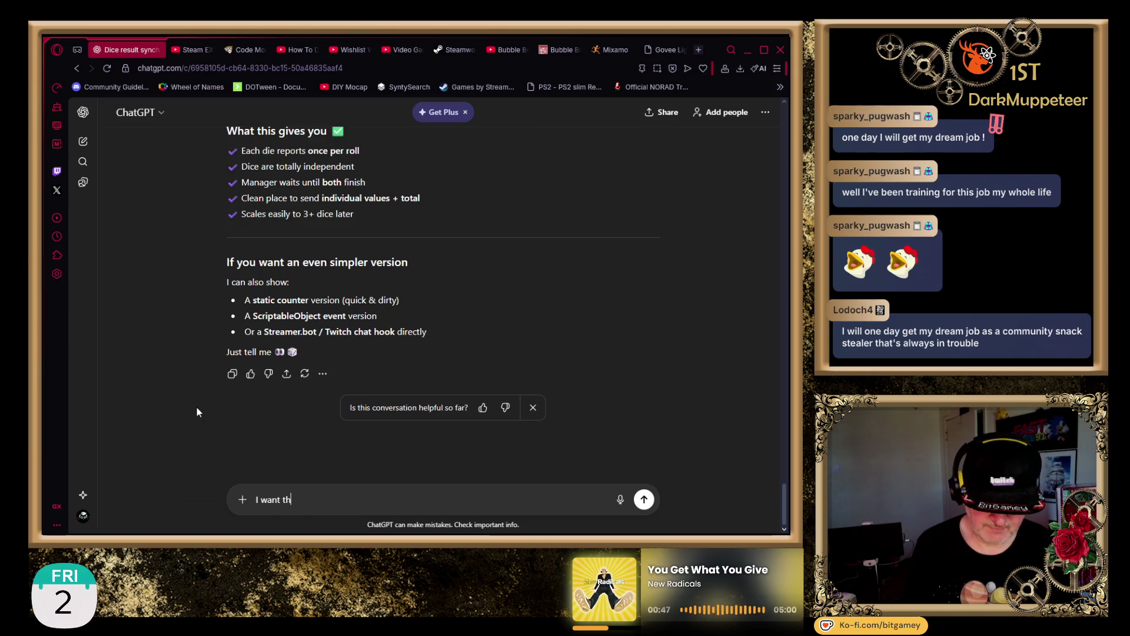
- Write the follow-up: no total at game start, only after clicking; either die clicked rolls both
{"action": "type", "text": "total to b"}
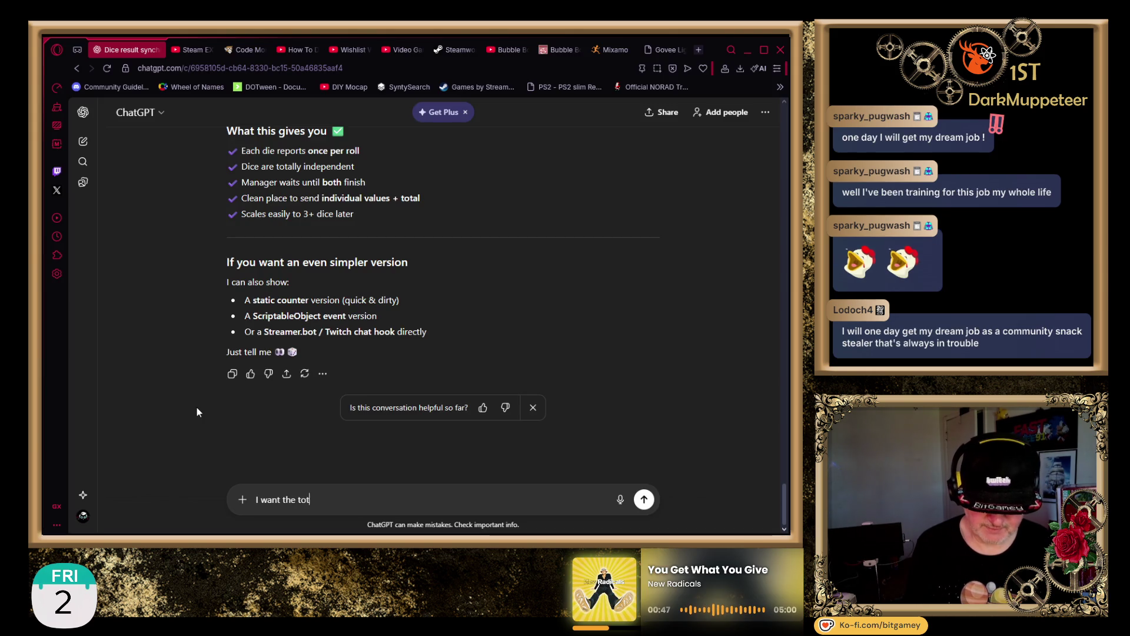
{"action": "key", "text": "BackSpace"}
{"action": "type", "text": "not be r"}
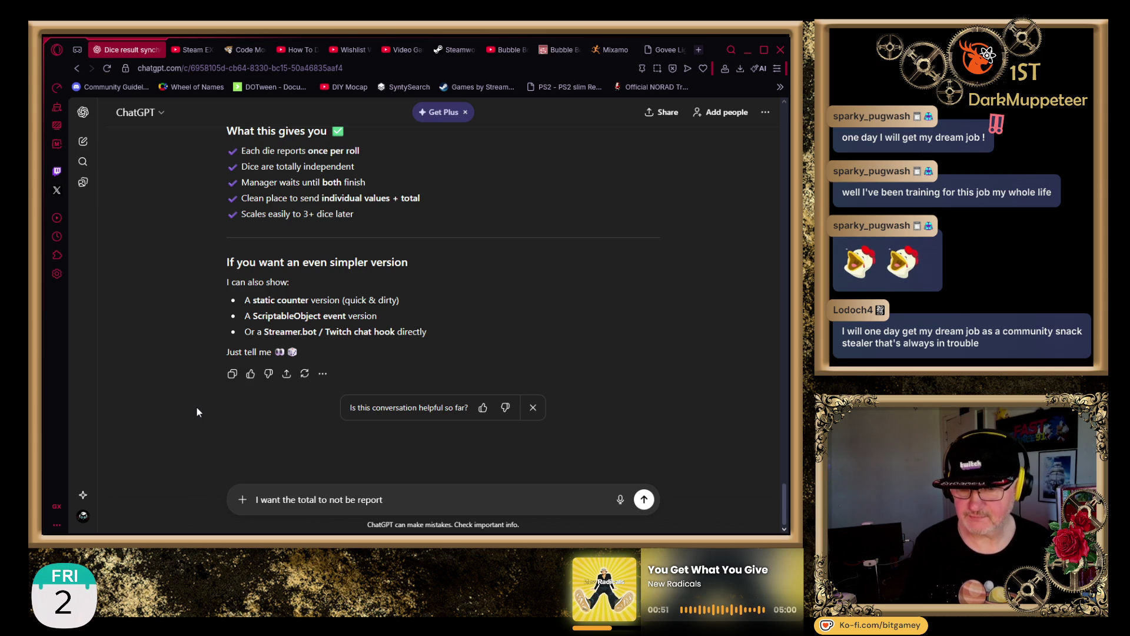
{"action": "key", "text": "BackSpace"}
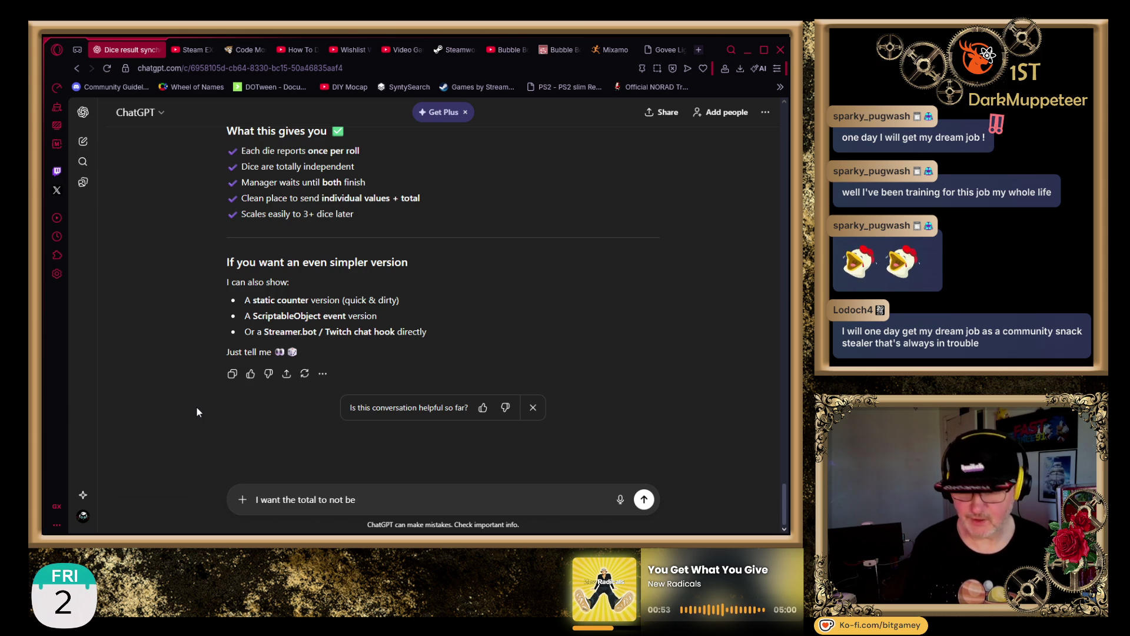
{"action": "type", "text": "d when t"}
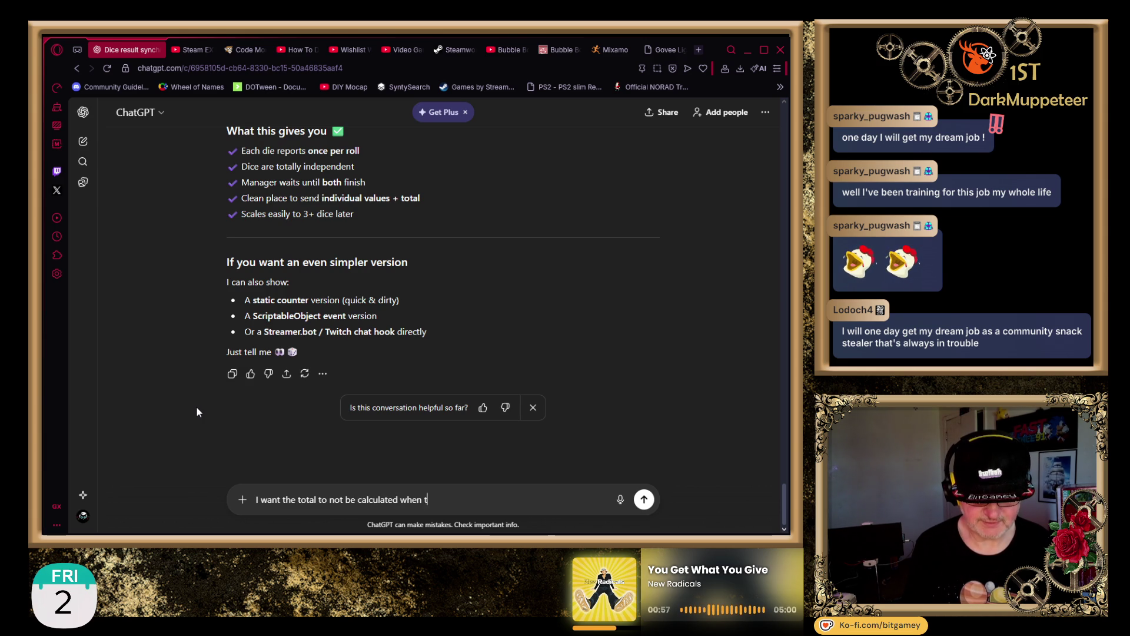
{"action": "type", "text": "he game first starts, only"}
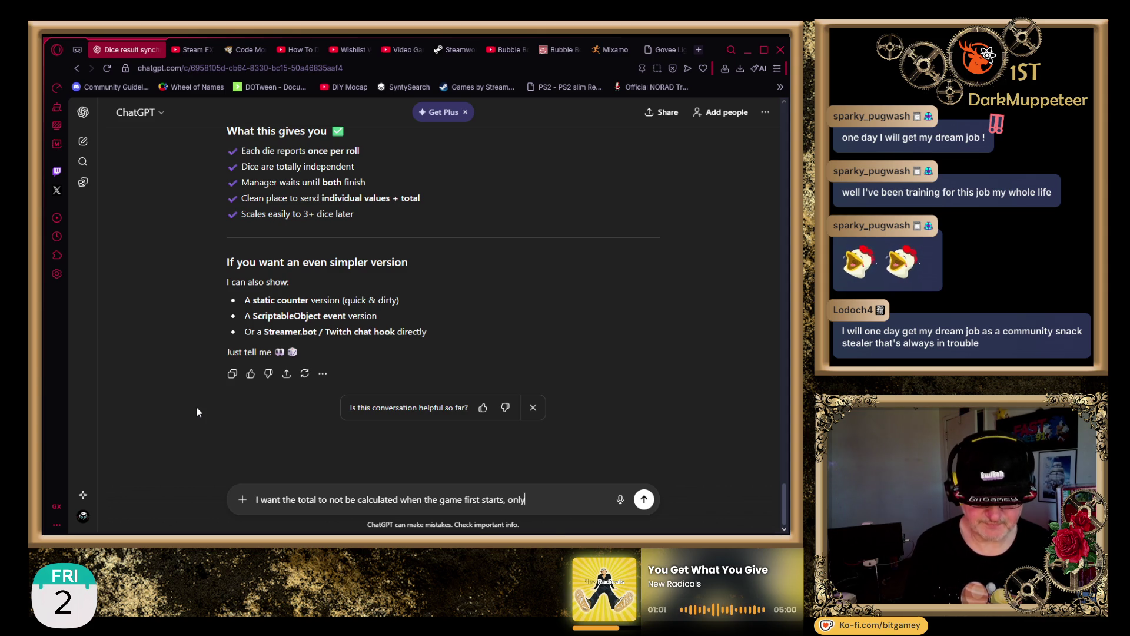
{"action": "type", "text": " after cli"}
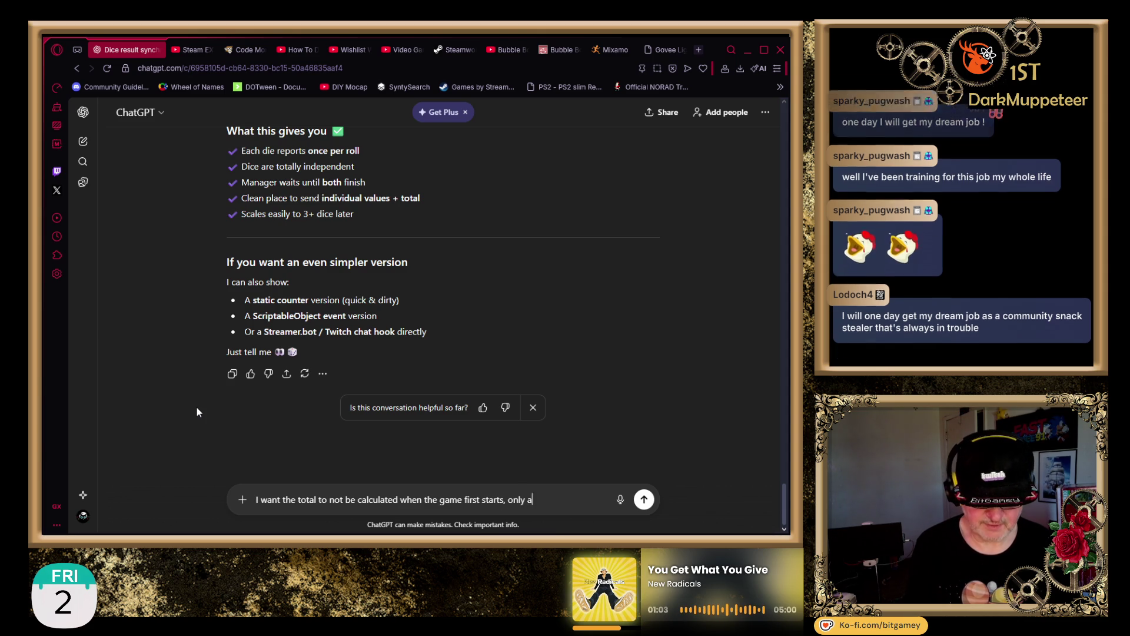
{"action": "type", "text": "cking the"}
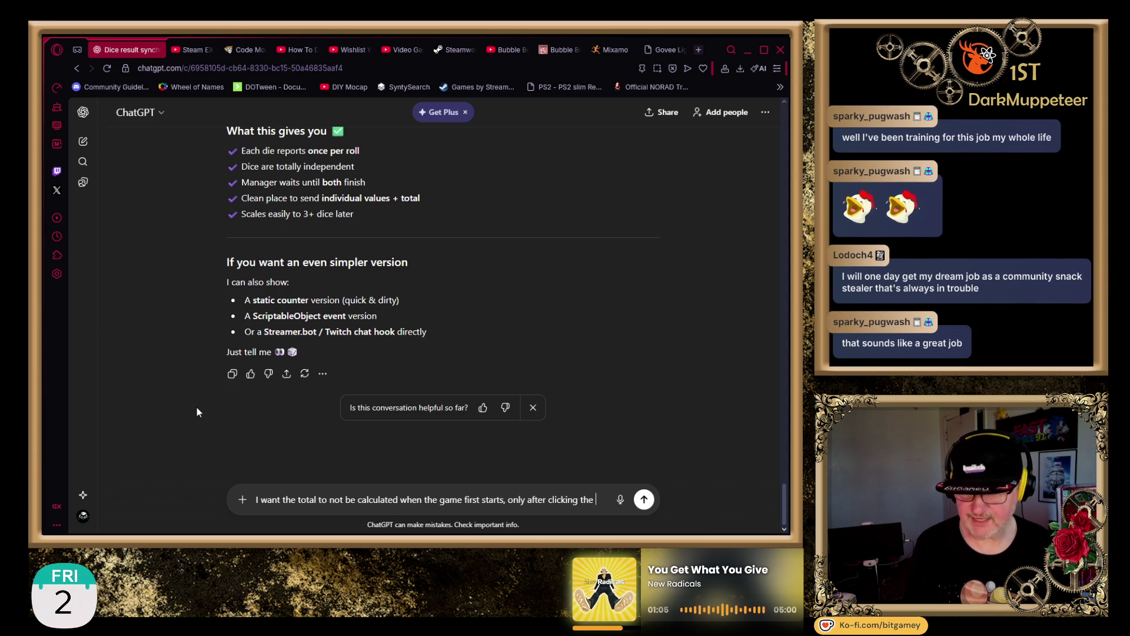
{"action": "type", "text": " dice. A"}
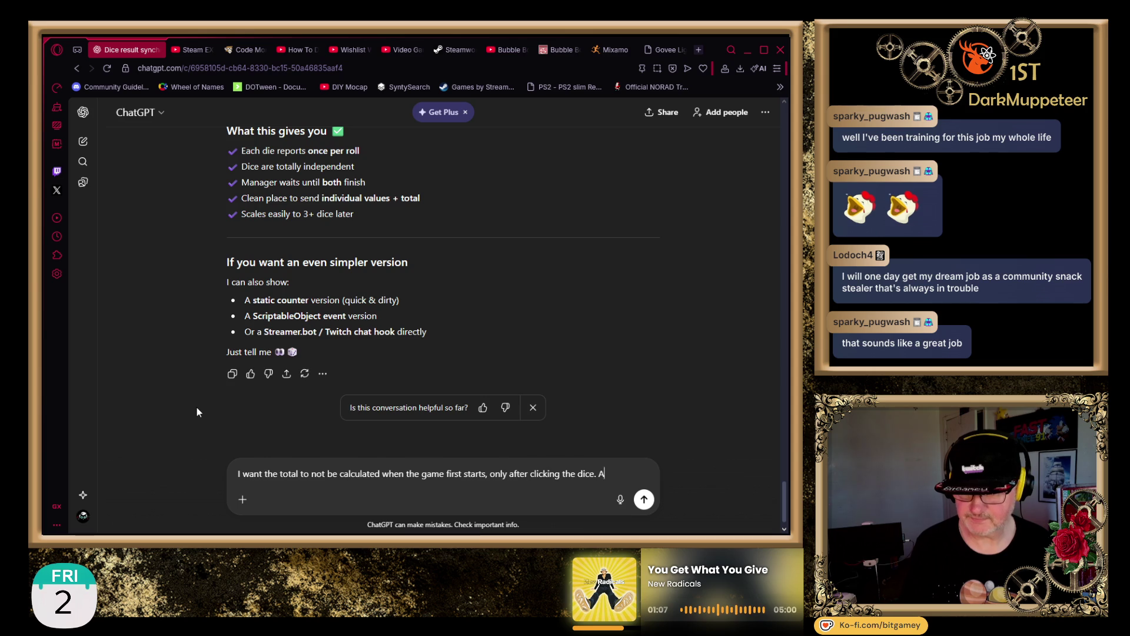
{"action": "type", "text": "lso I want "}
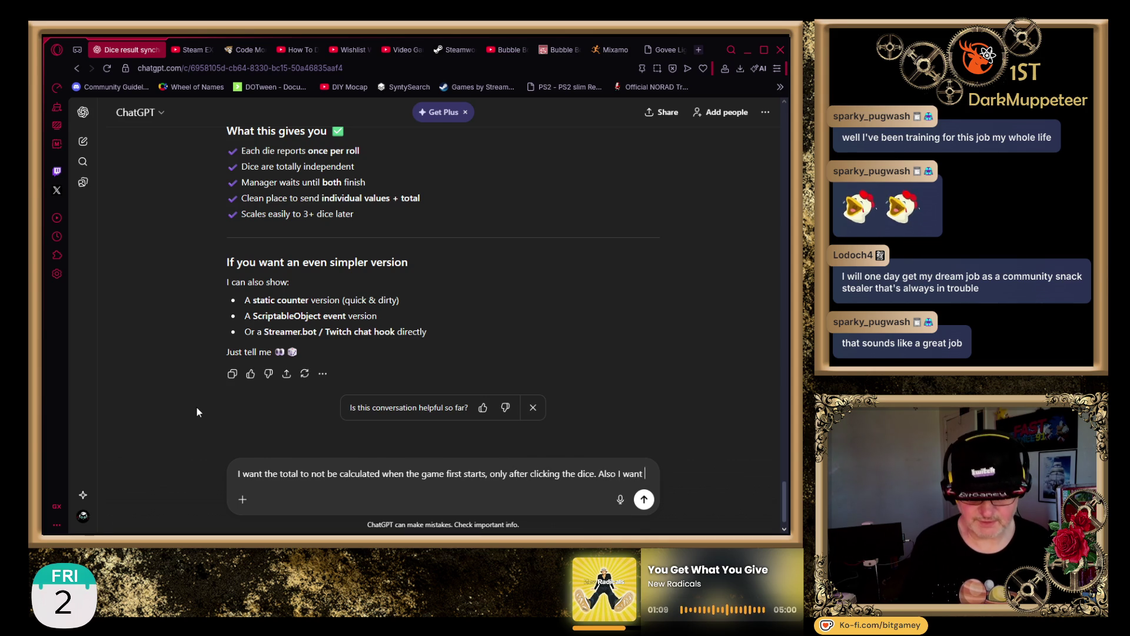
{"action": "type", "text": "both dice to "}
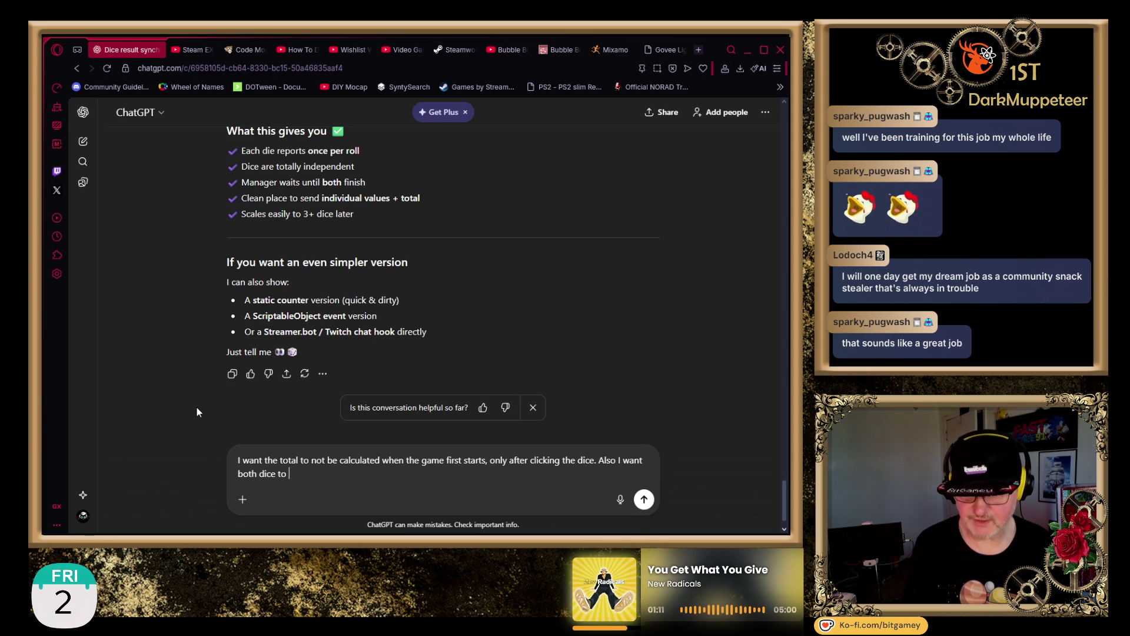
{"action": "type", "text": "be rolled"}
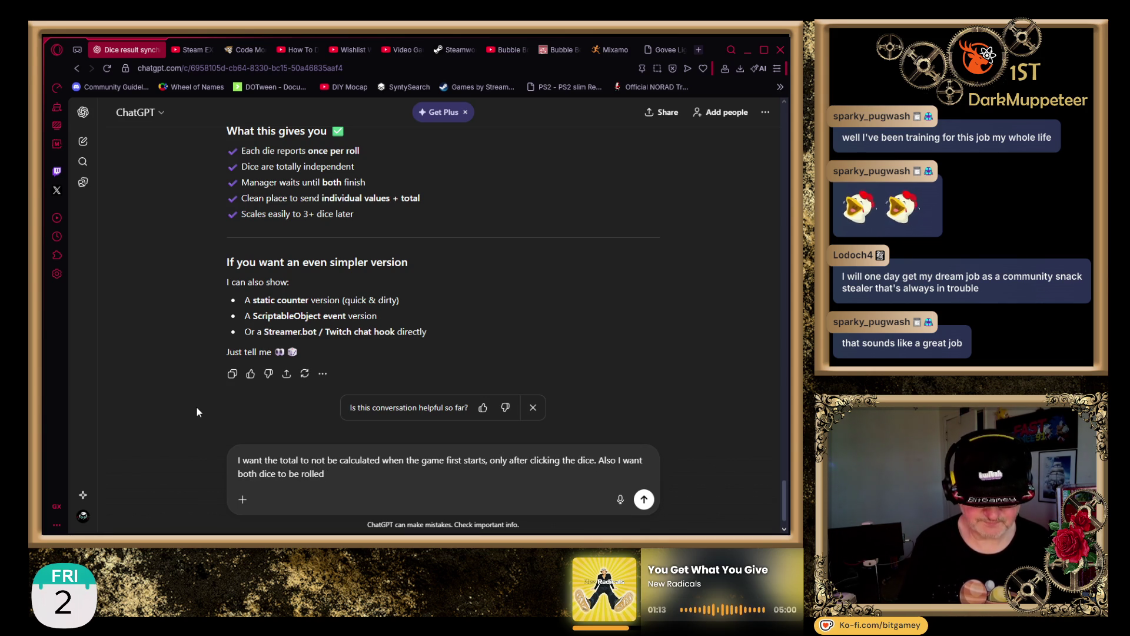
{"action": "type", "text": " regardless of which one"}
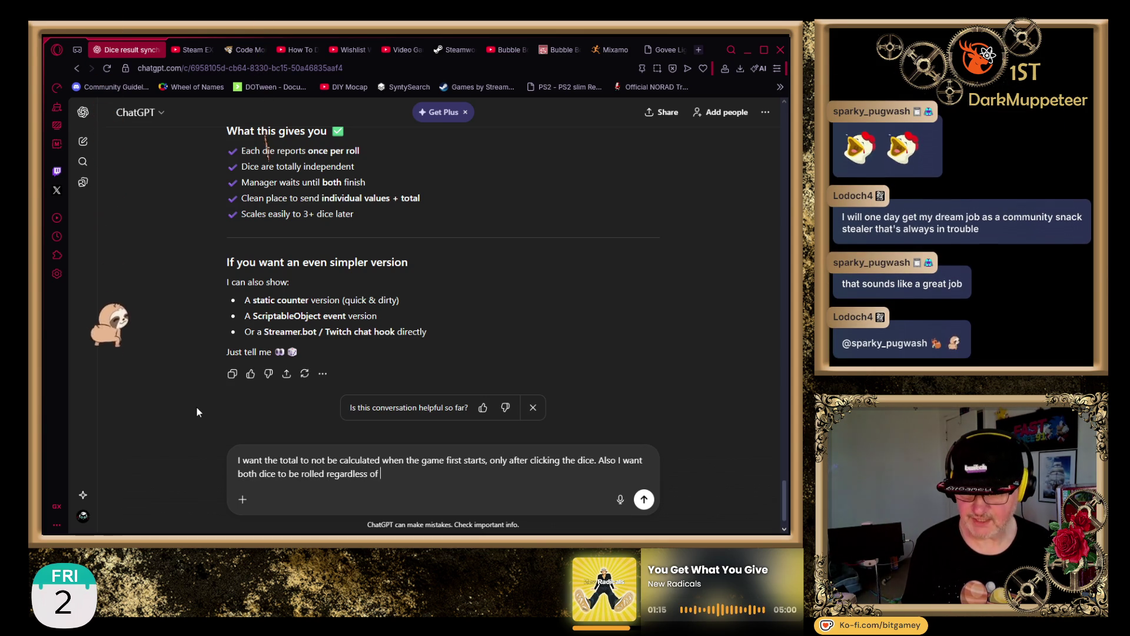
{"action": "key", "text": "BackSpace"}
{"action": "key", "text": "BackSpace"}
{"action": "key", "text": "BackSpace"}
{"action": "type", "text": "die is "}
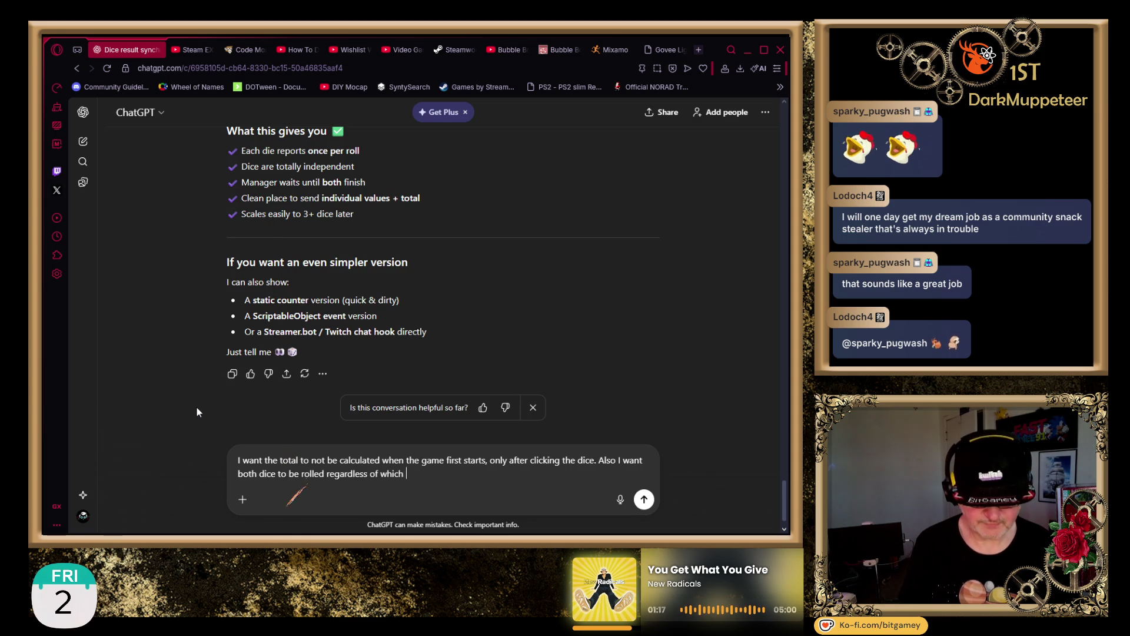
{"action": "type", "text": "clicked."}
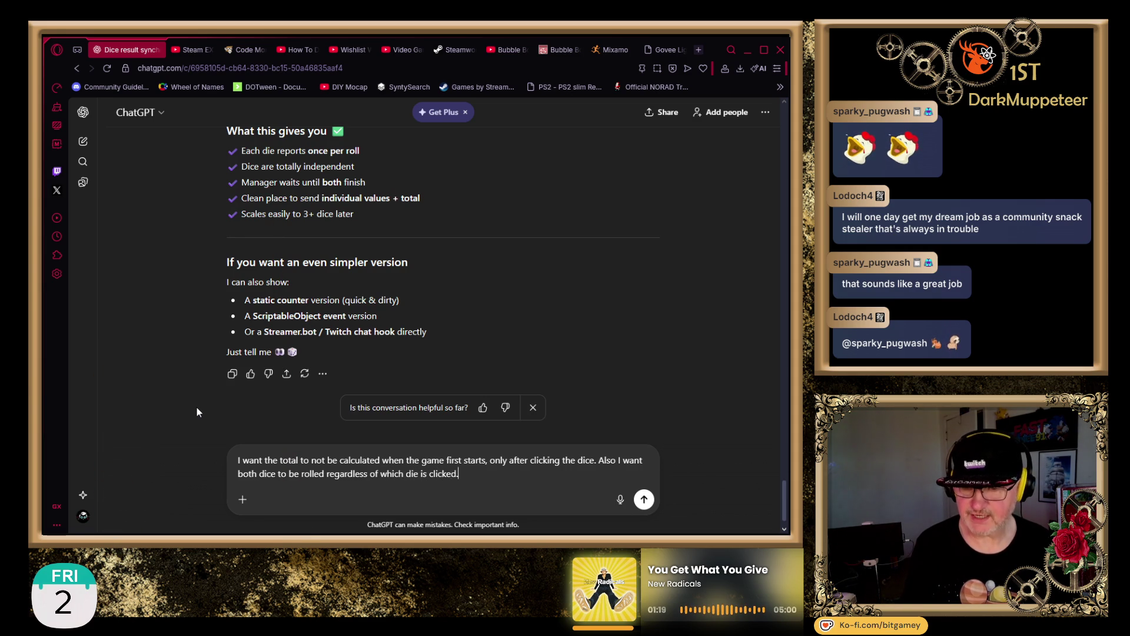
- Send the follow-up so ChatGPT starts answering with a DiceManager-based fix and updated DiceValue.cs
{"action": "key", "text": "Return"}
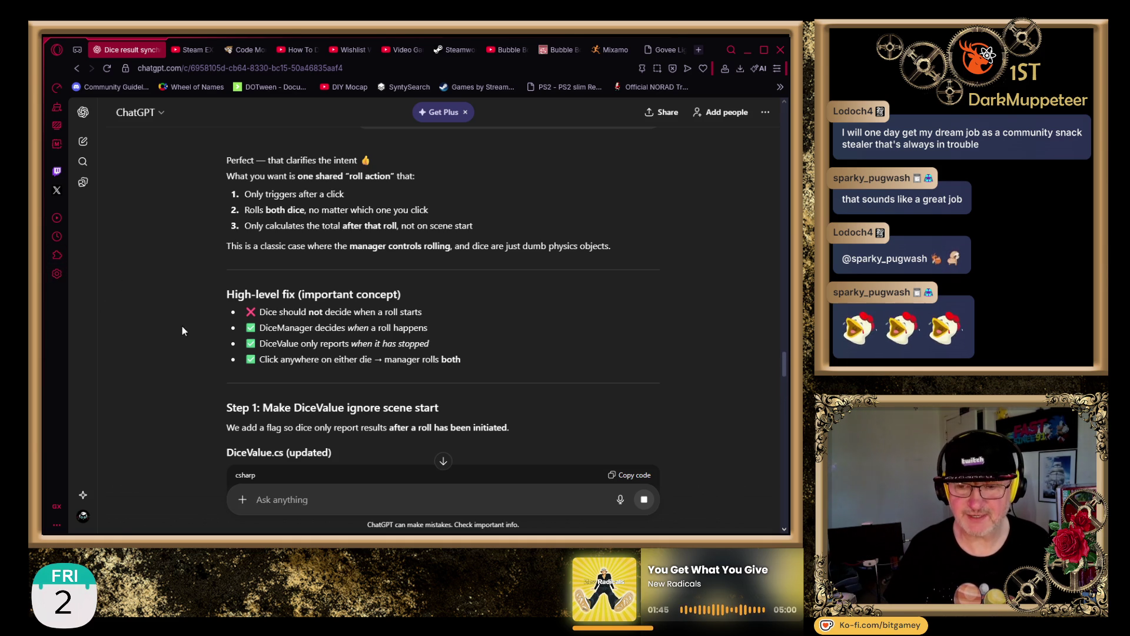
- Scroll down to the reply's Step 1 updated DiceValue.cs code block
{"action": "scroll", "coordinate": [130, 330], "scroll_direction": "down", "scroll_amount": 2}
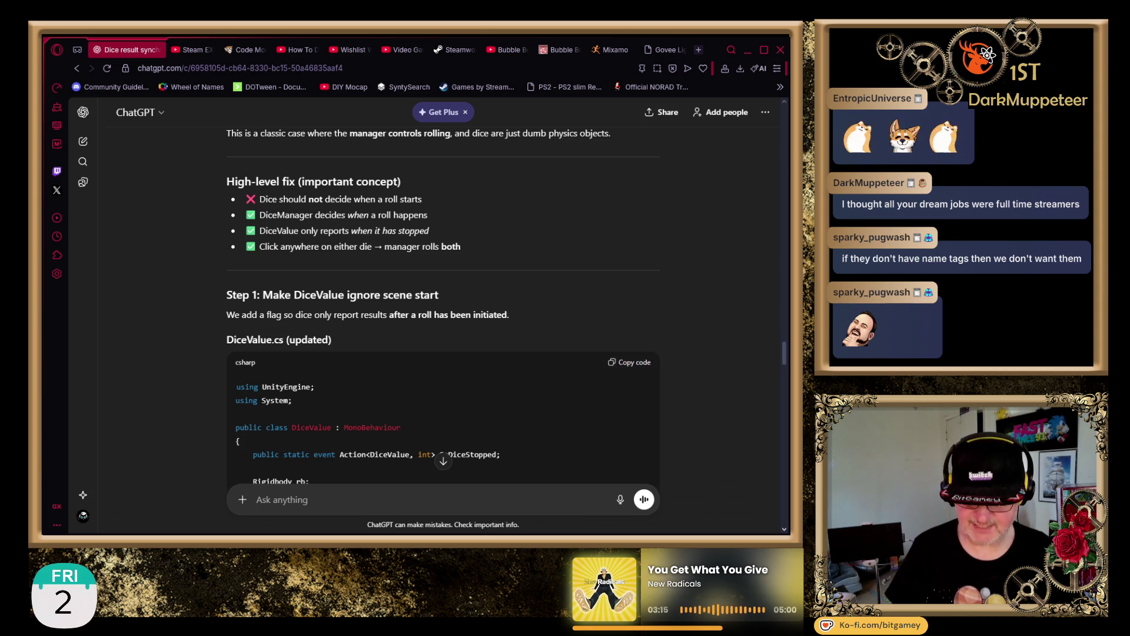
{"action": "scroll", "coordinate": [154, 302], "scroll_direction": "down", "scroll_amount": 3}
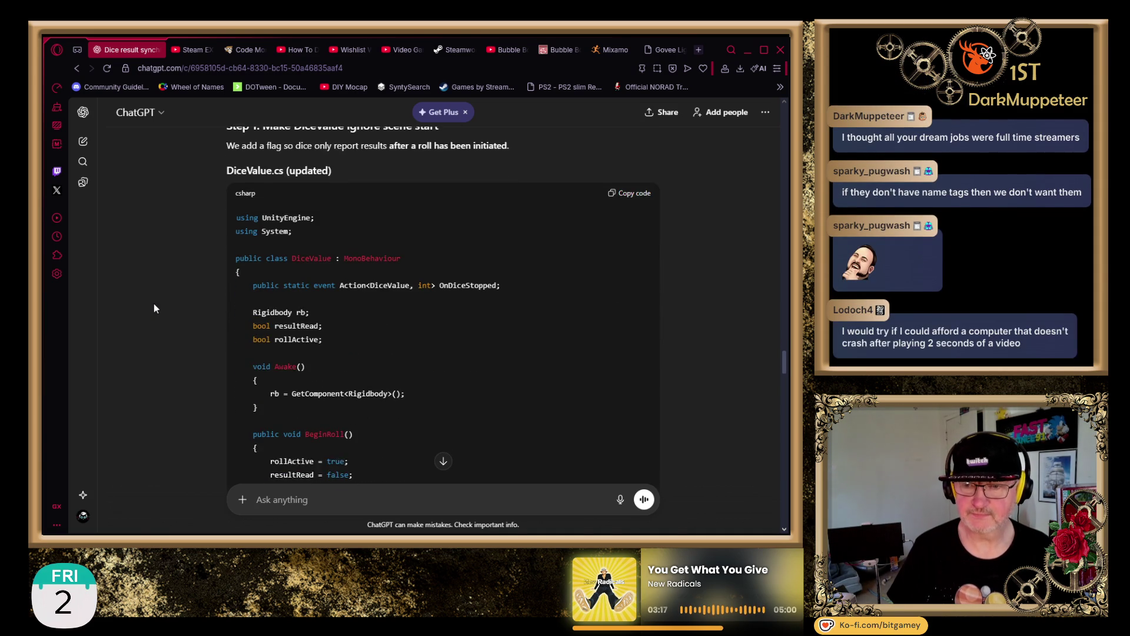
{"action": "scroll", "coordinate": [154, 302], "scroll_direction": "up", "scroll_amount": 1}
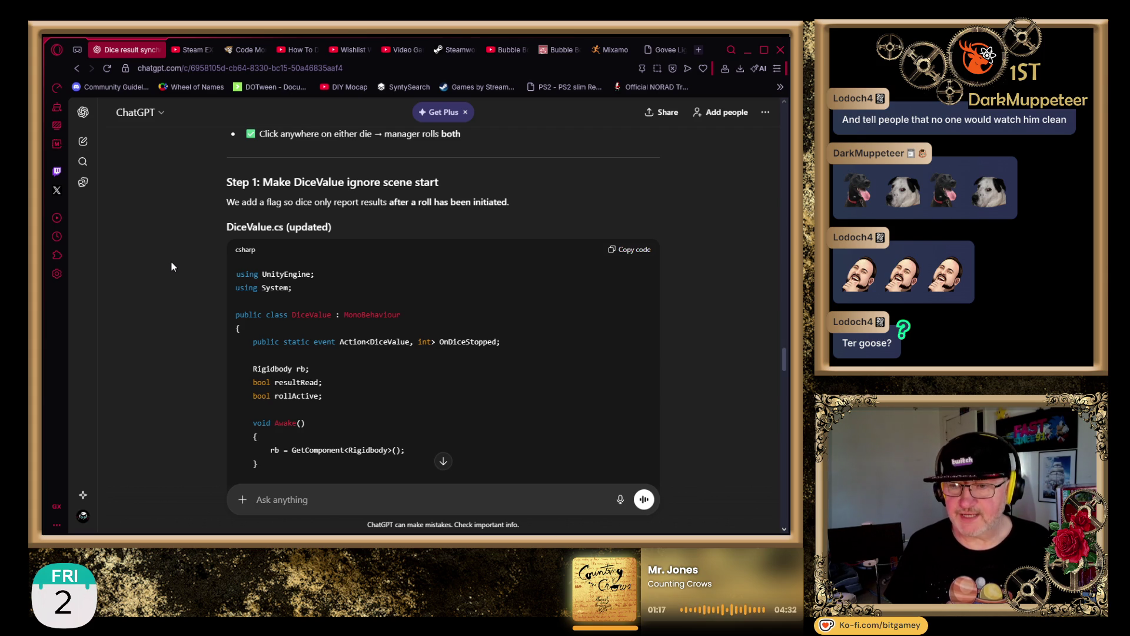
- Scroll through the reply to the Step 1 DiceValue.cs code showing the BeginRoll method
{"action": "scroll", "coordinate": [173, 276], "scroll_direction": "down", "scroll_amount": 1}
{"action": "scroll", "coordinate": [173, 277], "scroll_direction": "up", "scroll_amount": 1}
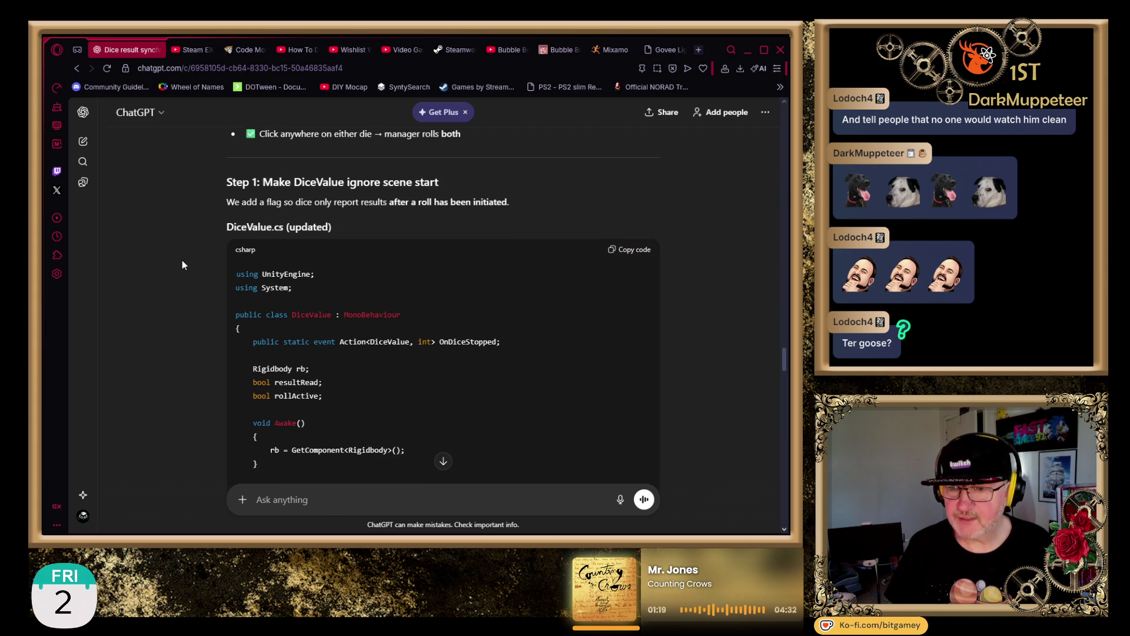
{"action": "middle_click", "coordinate": [191, 266]}
{"action": "scroll", "coordinate": [171, 277], "scroll_direction": "down", "scroll_amount": 1}
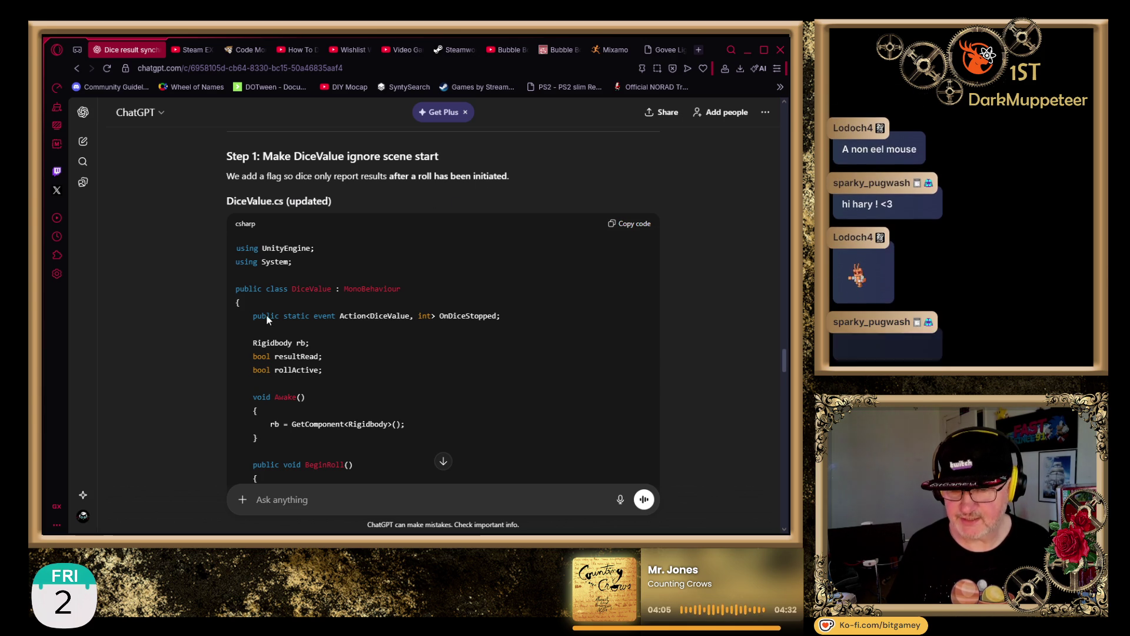
{"action": "scroll", "coordinate": [267, 314], "scroll_direction": "down", "scroll_amount": 1}
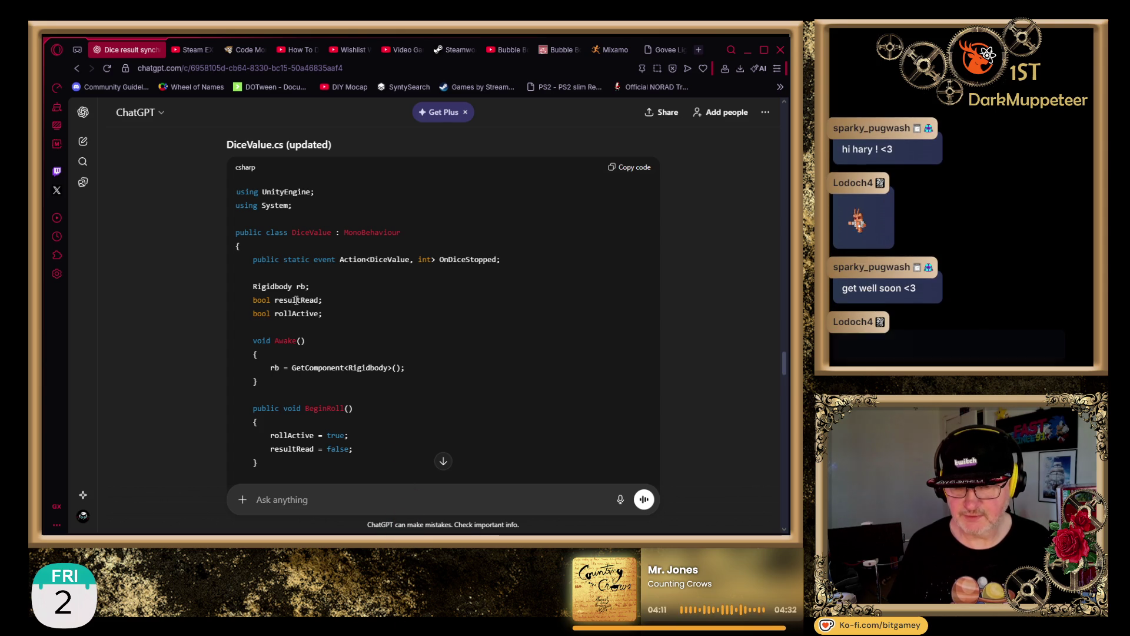
{"action": "double_click", "coordinate": [296, 300]}
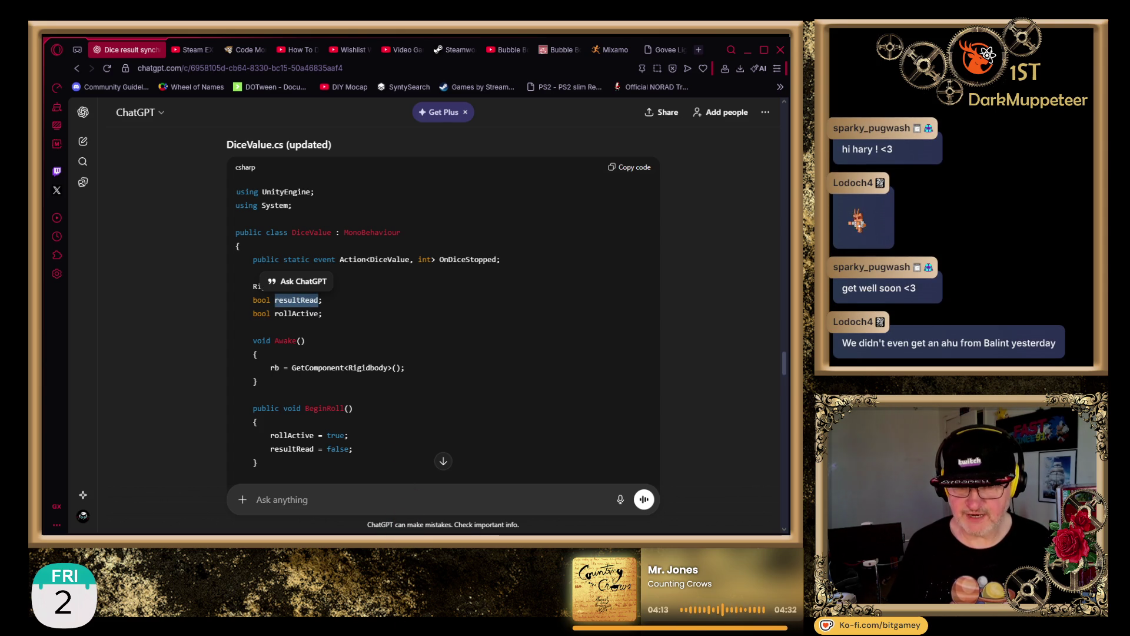
{"action": "double_click", "coordinate": [289, 313]}
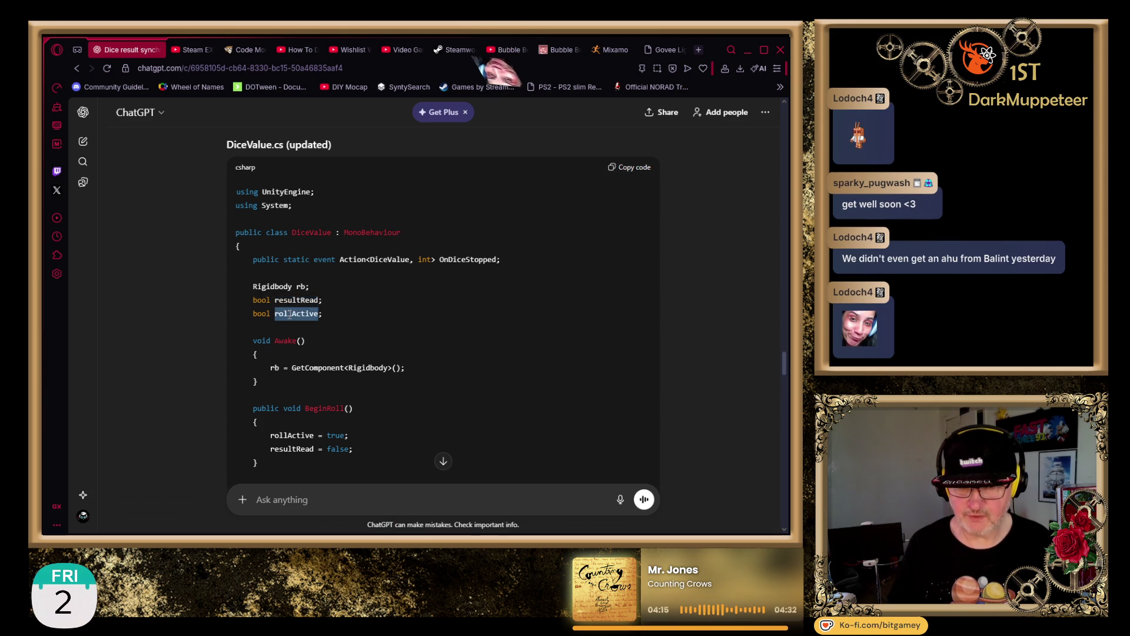
{"action": "left_click", "coordinate": [249, 327]}
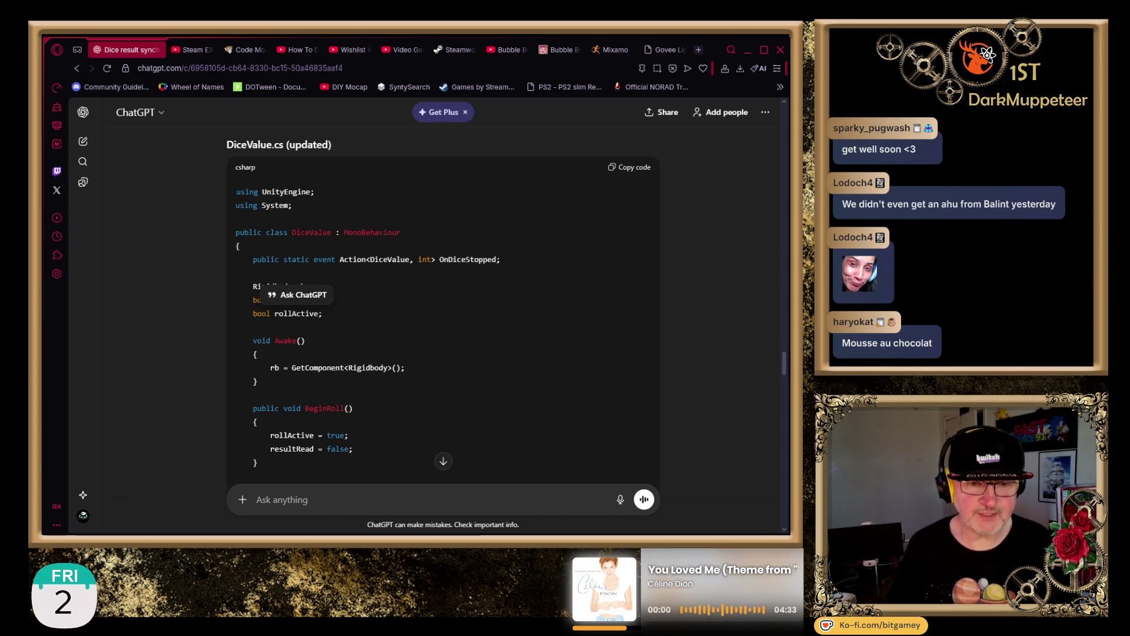
{"action": "left_click", "coordinate": [355, 214]}
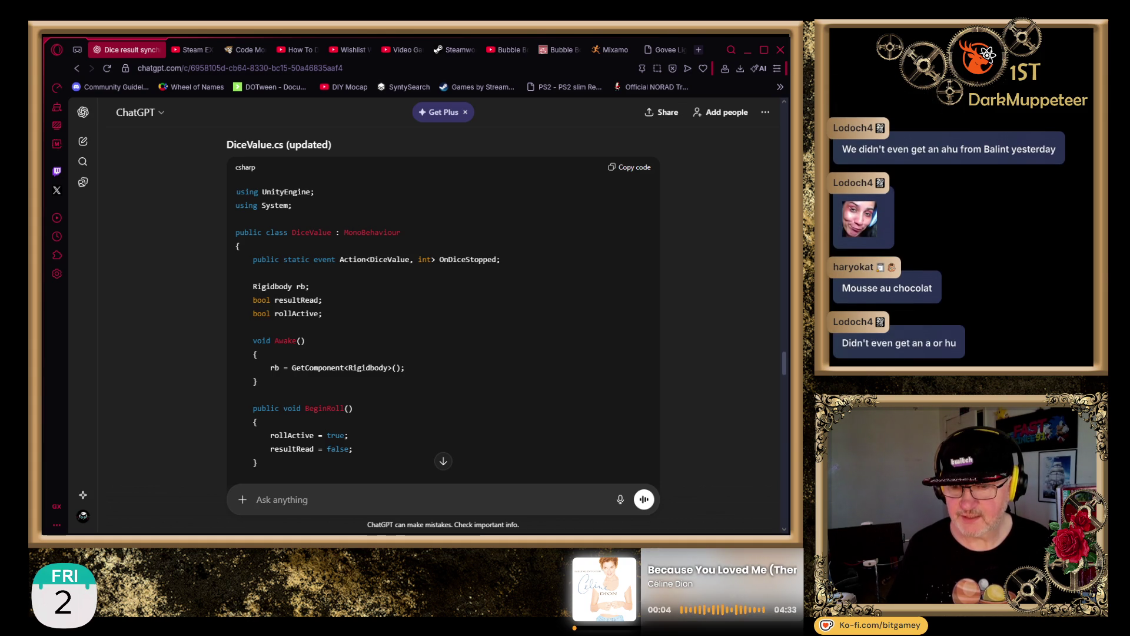
{"action": "double_click", "coordinate": [290, 313]}
{"action": "scroll", "coordinate": [354, 317], "scroll_direction": "up", "scroll_amount": 1}
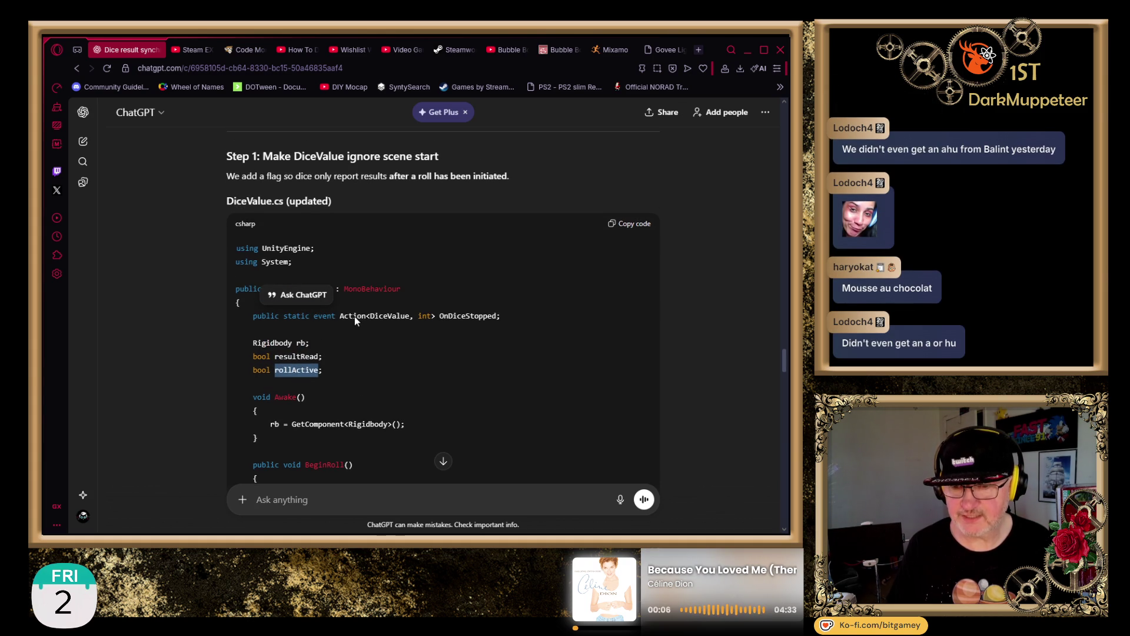
{"action": "scroll", "coordinate": [443, 341], "scroll_direction": "down", "scroll_amount": 1}
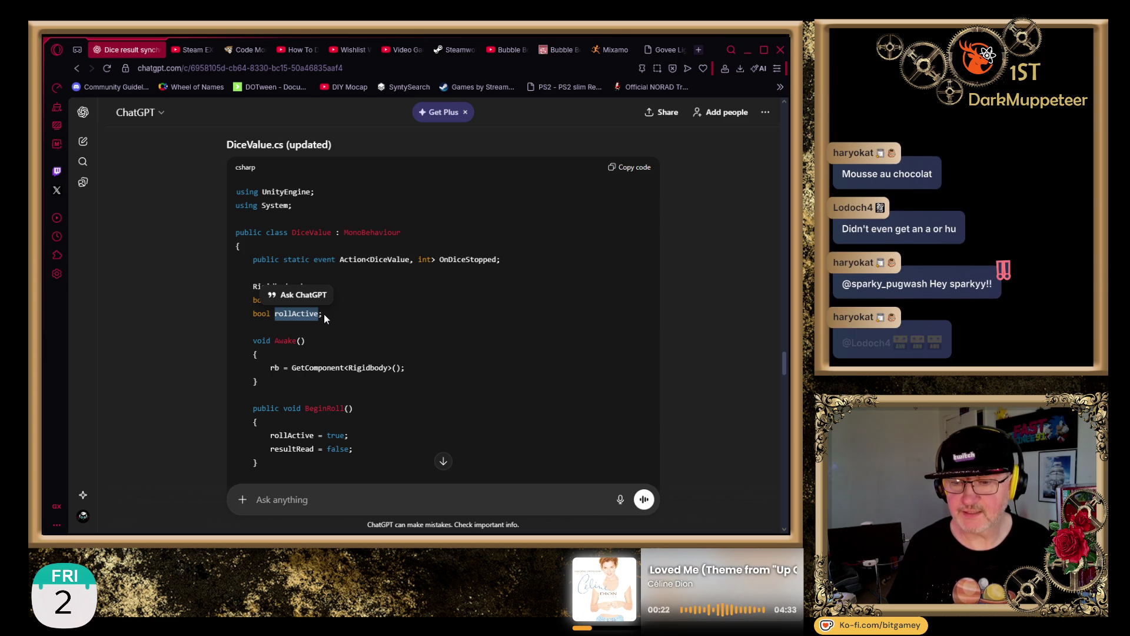
{"action": "left_click", "coordinate": [324, 313]}
{"action": "double_click", "coordinate": [296, 314]}
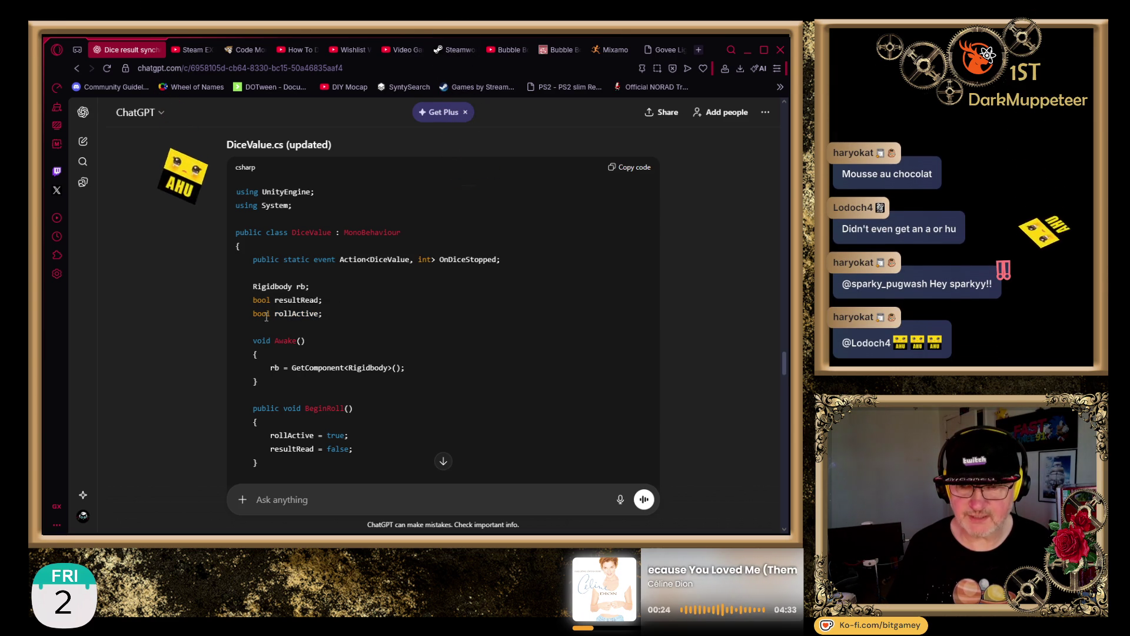
{"action": "left_click", "coordinate": [387, 345]}
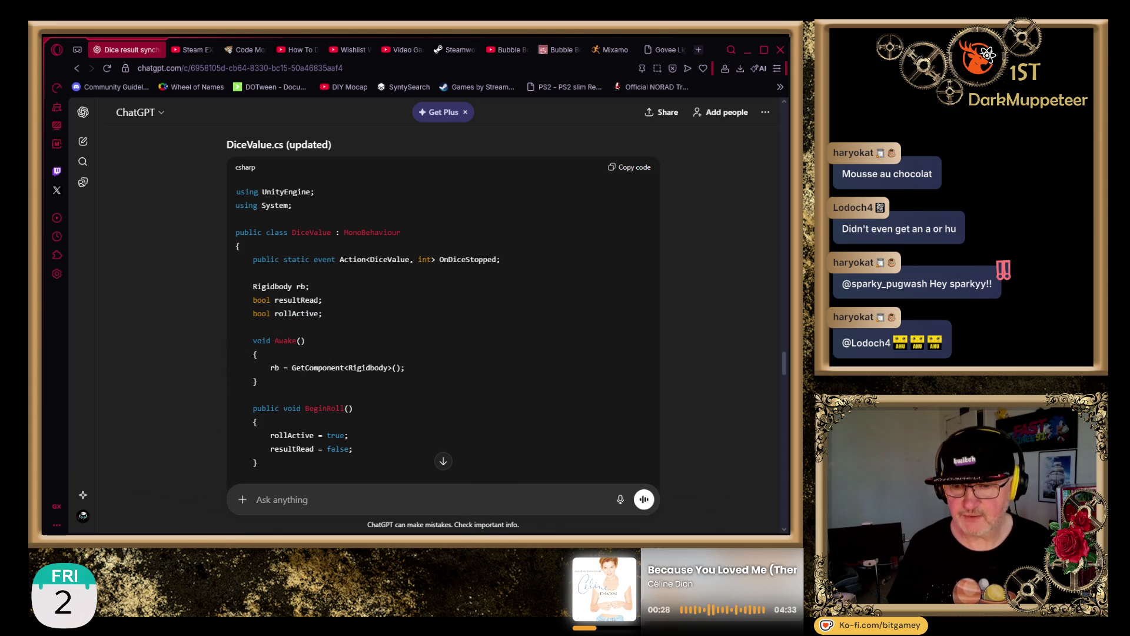
{"action": "double_click", "coordinate": [323, 408]}
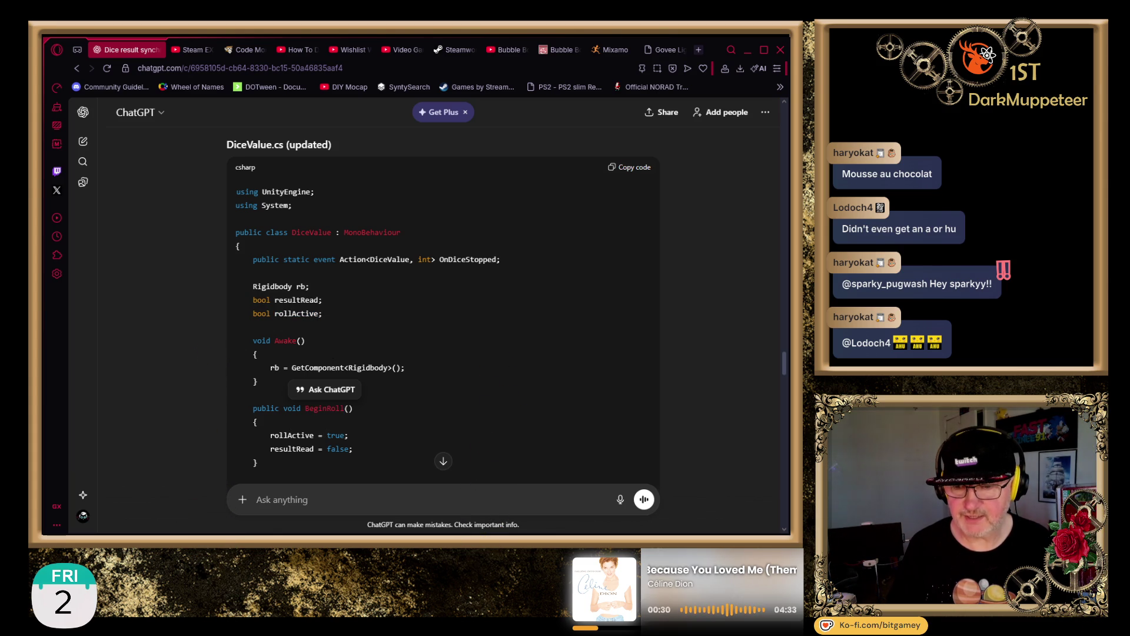
{"action": "left_click_drag", "start_coordinate": [270, 435], "coordinate": [352, 435]}
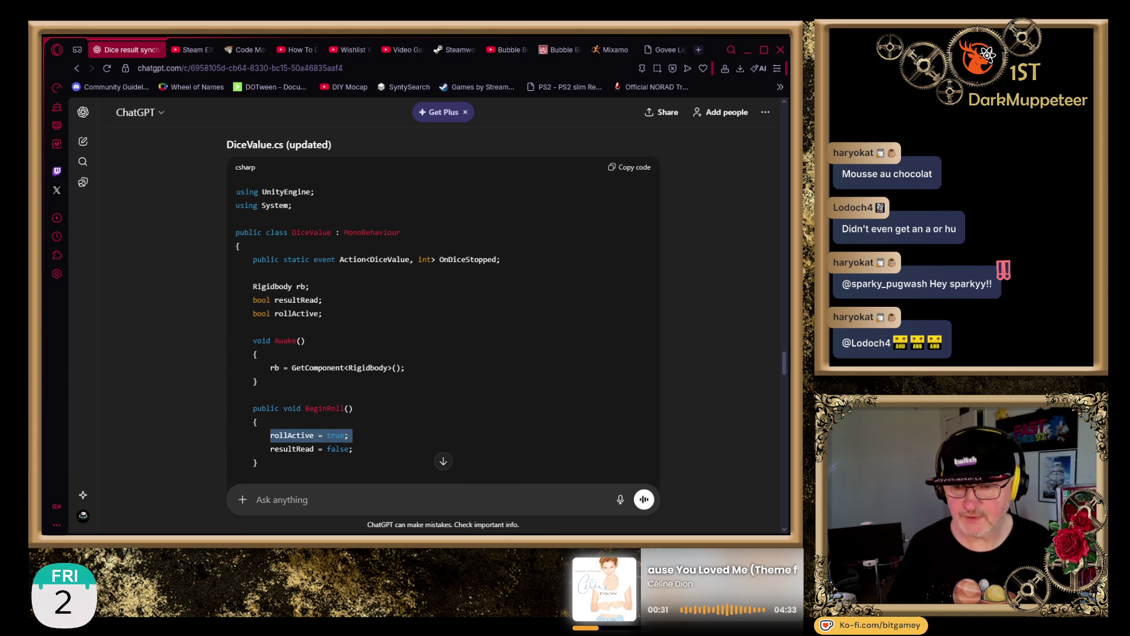
{"action": "left_click", "coordinate": [401, 423]}
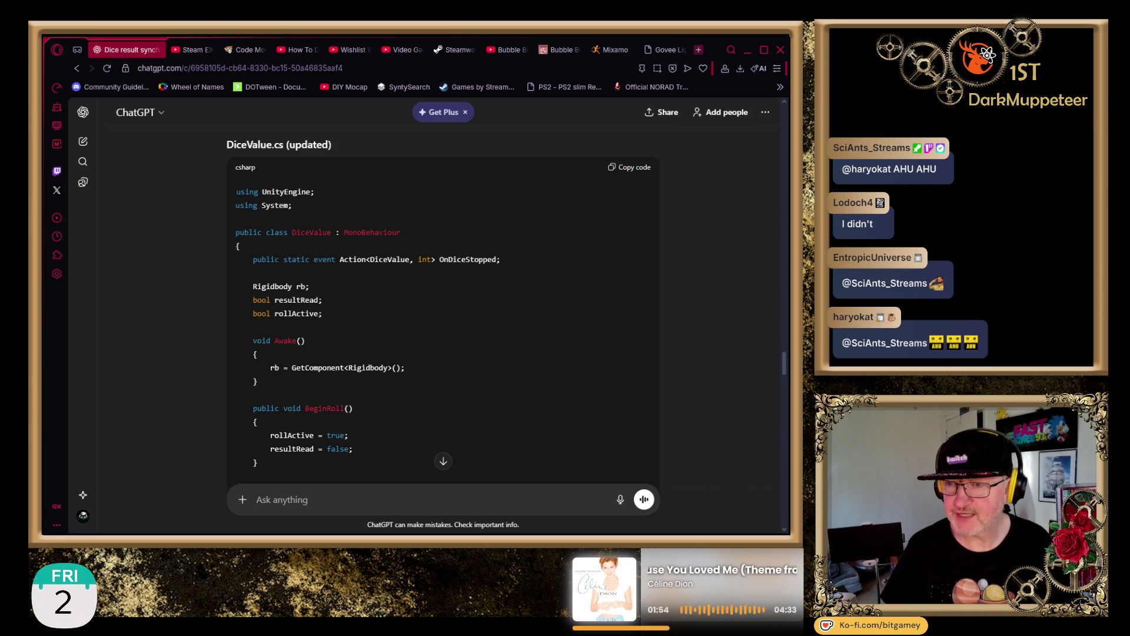
- Load the streamer's channel from the pasted URL in a new browser tab
{"action": "left_click", "coordinate": [698, 49]}
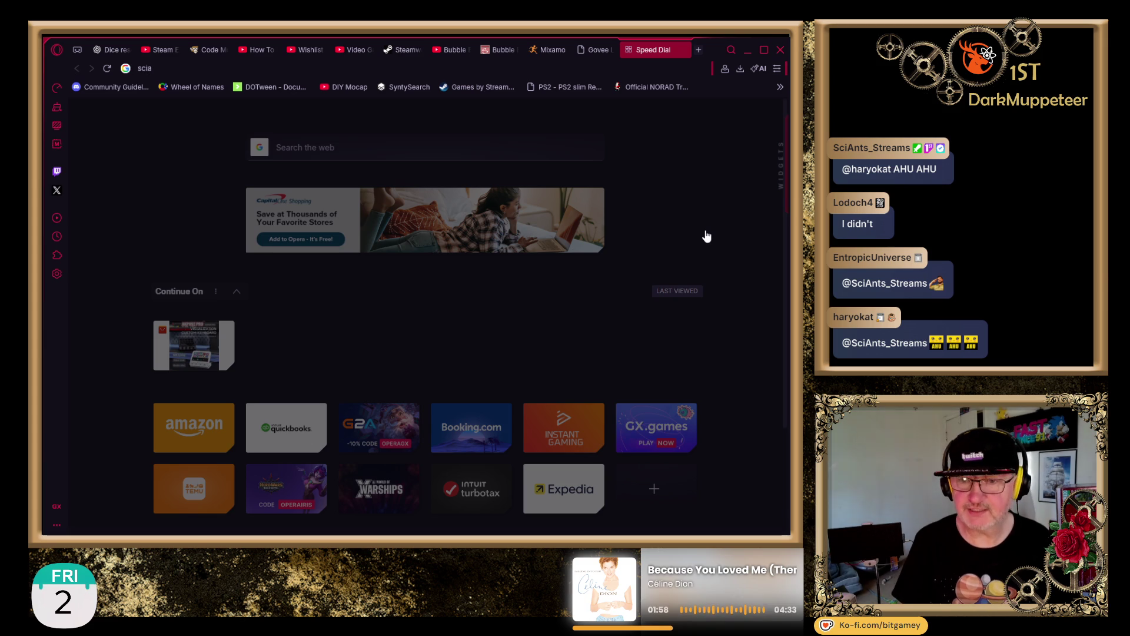
{"action": "key", "text": "ctrl+v"}
{"action": "key", "text": "Return"}
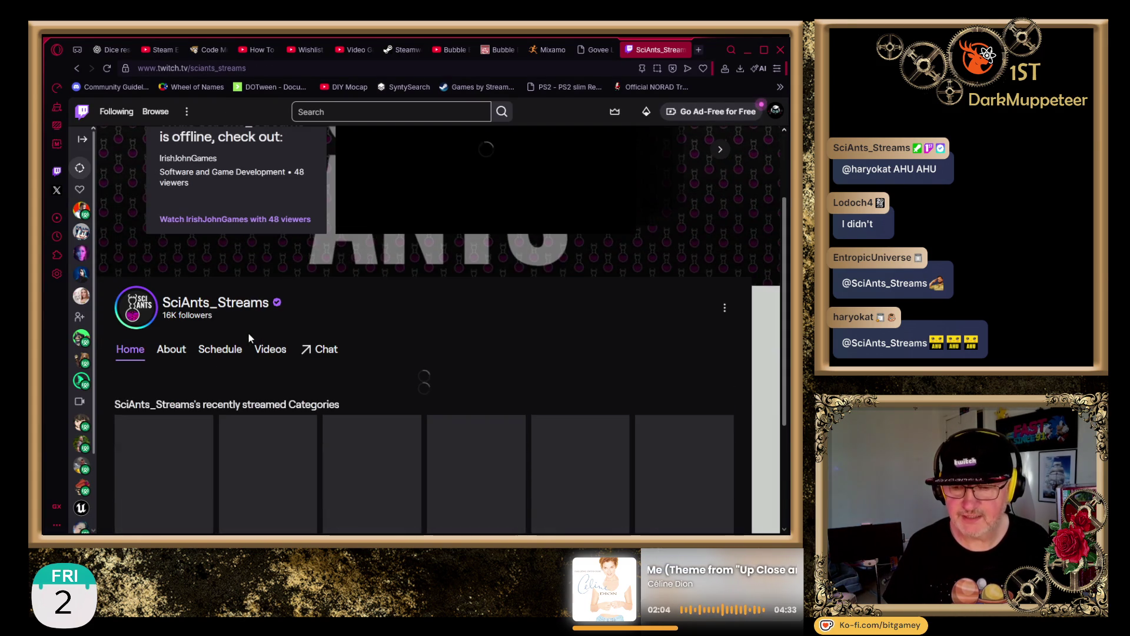
- Go to the channel's Videos page and filter the listing to Clips
{"action": "left_click", "coordinate": [258, 351]}
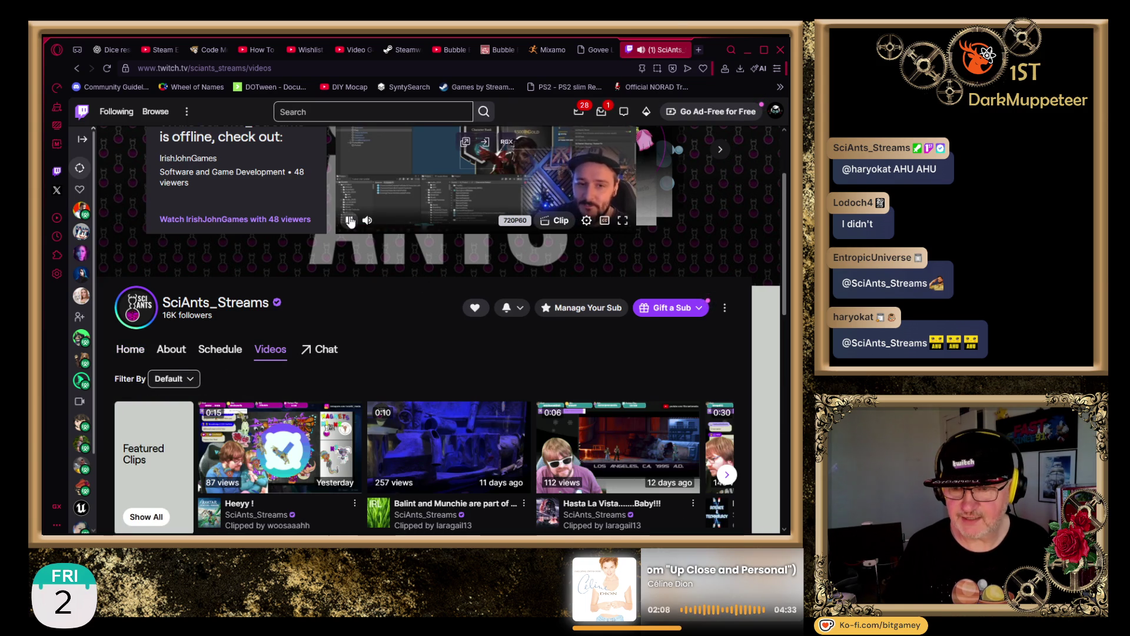
{"action": "scroll", "coordinate": [390, 315], "scroll_direction": "down", "scroll_amount": 2}
{"action": "left_click", "coordinate": [172, 212]}
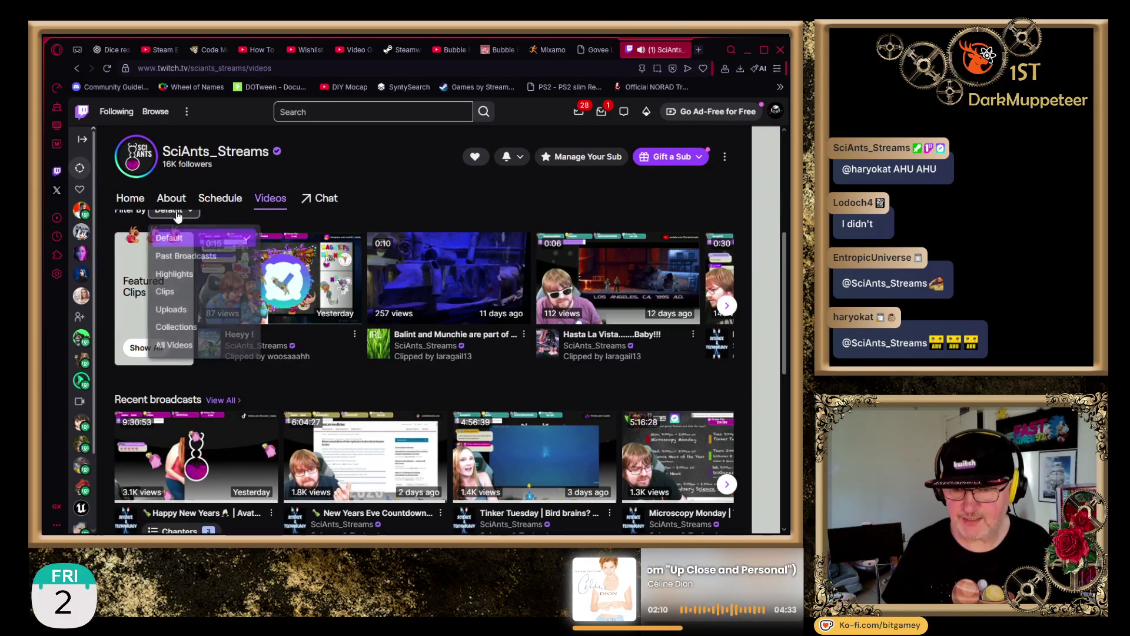
{"action": "left_click", "coordinate": [180, 292]}
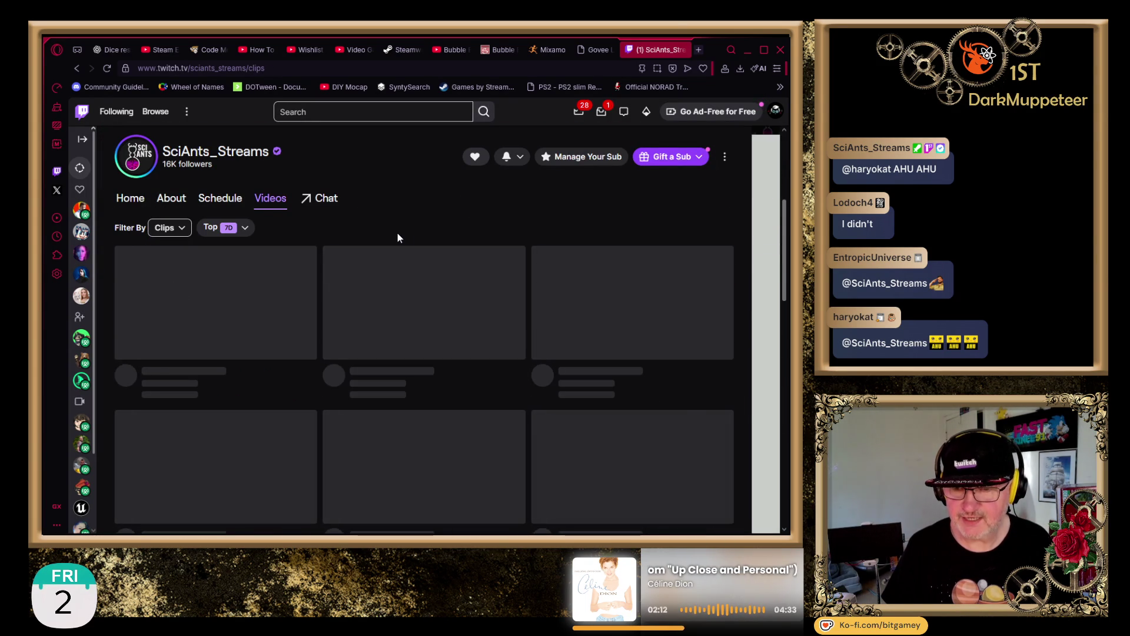
{"action": "left_click", "coordinate": [229, 229]}
- Restrict the clip listing to the top clips from the past 24H
{"action": "left_click", "coordinate": [216, 248]}
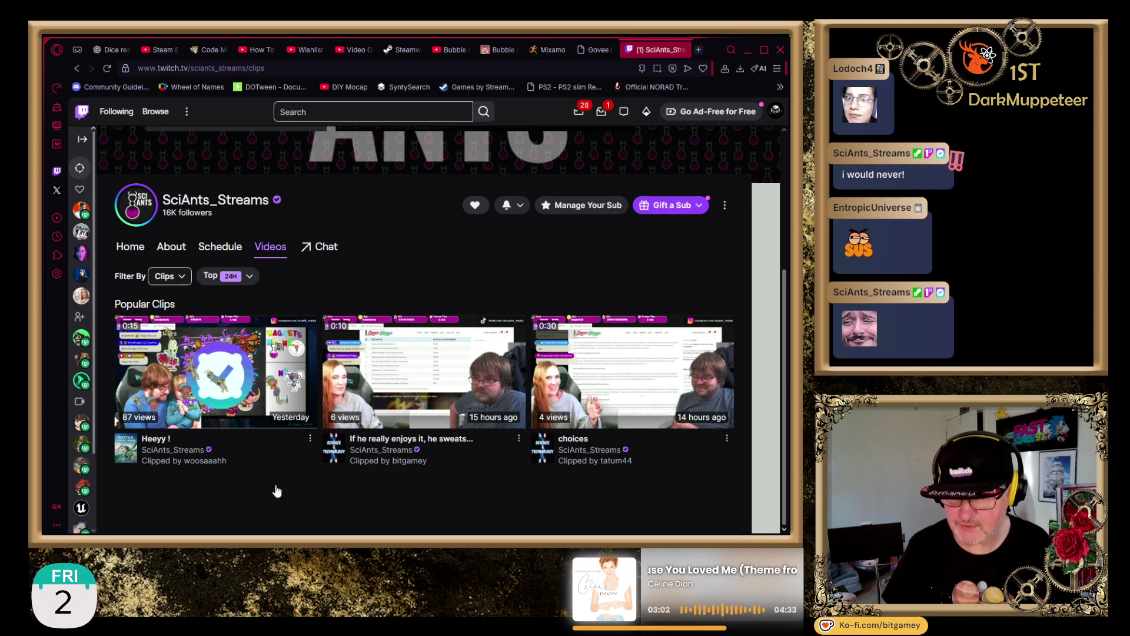
- Switch the Top range to 7D and scroll through the five resulting clips
{"action": "left_click", "coordinate": [229, 279]}
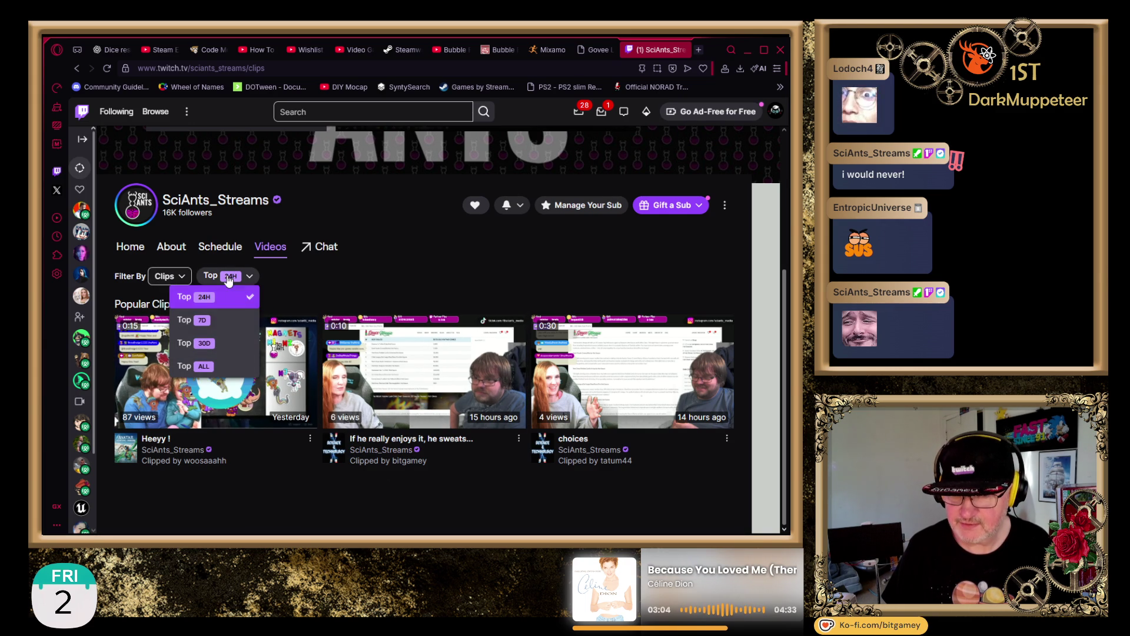
{"action": "left_click", "coordinate": [236, 321]}
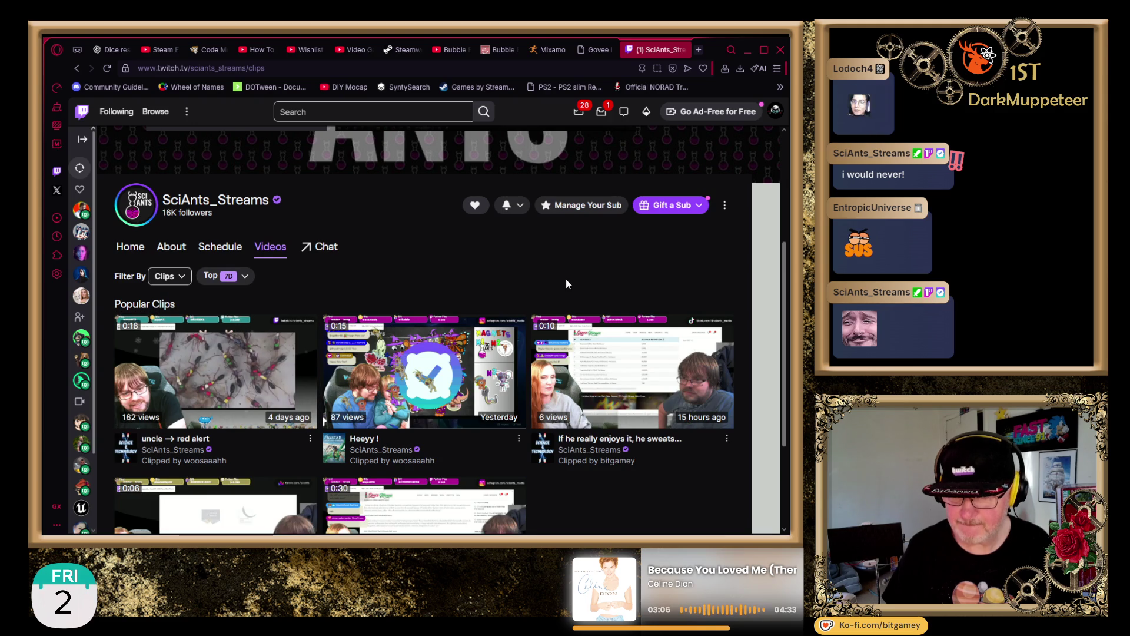
{"action": "scroll", "coordinate": [567, 281], "scroll_direction": "down", "scroll_amount": 3}
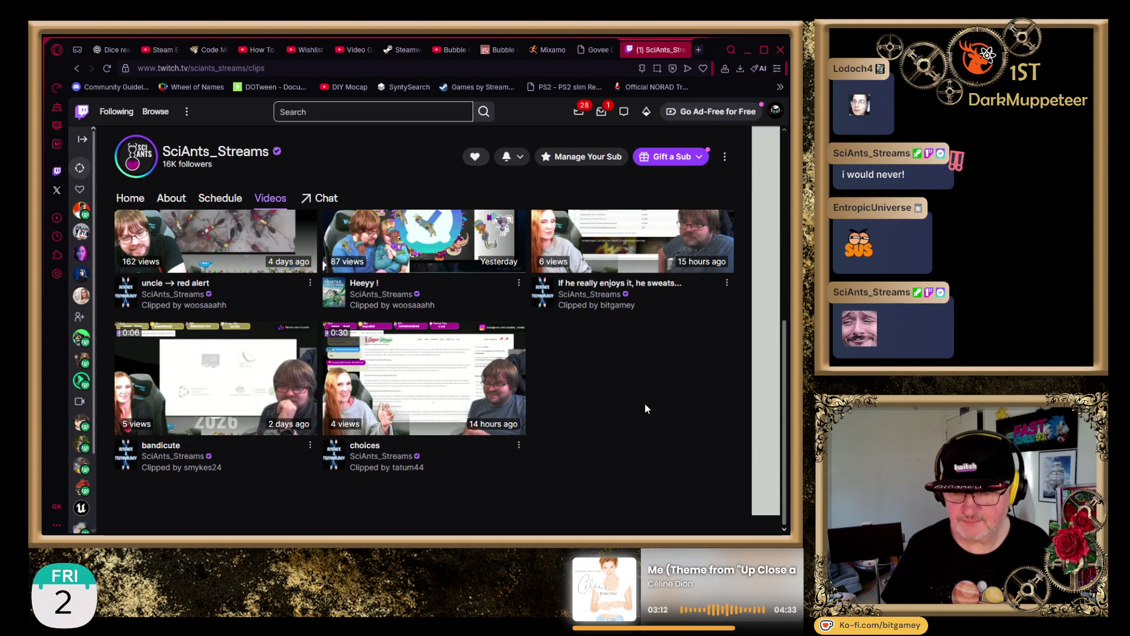
{"action": "scroll", "coordinate": [645, 403], "scroll_direction": "up", "scroll_amount": 2}
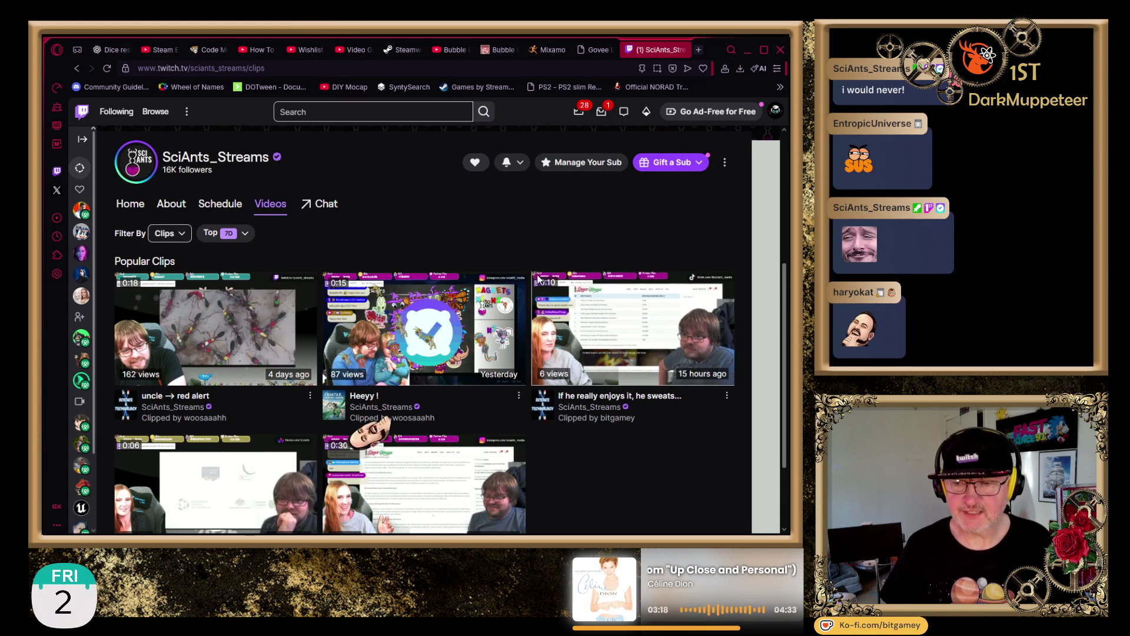
{"action": "scroll", "coordinate": [528, 265], "scroll_direction": "up", "scroll_amount": 1}
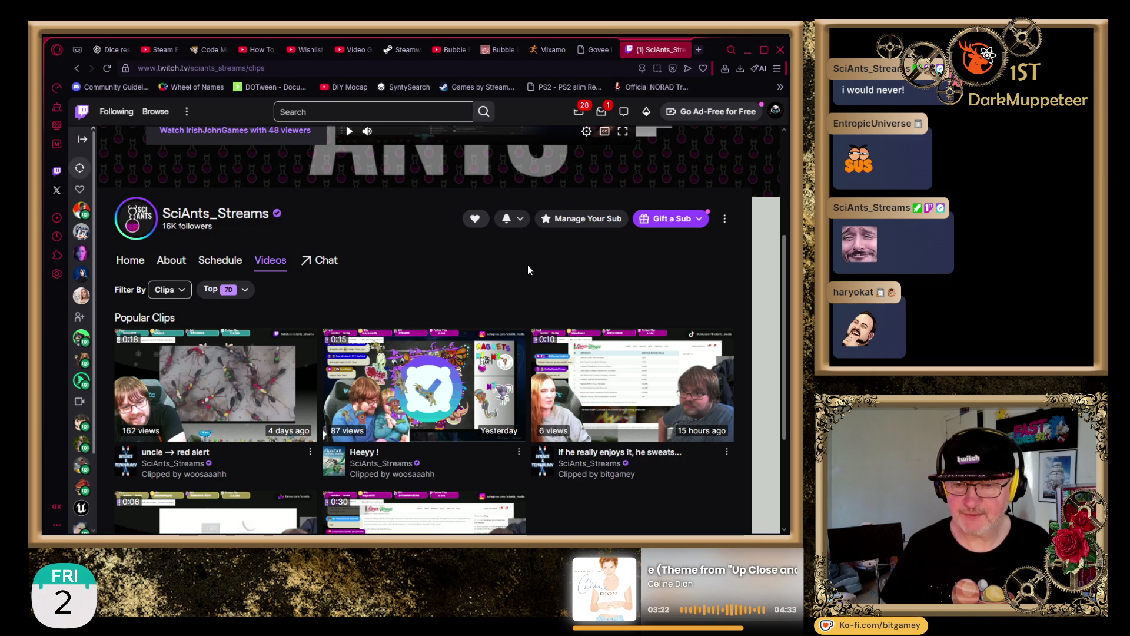
{"action": "scroll", "coordinate": [527, 269], "scroll_direction": "down", "scroll_amount": 2}
{"action": "scroll", "coordinate": [527, 270], "scroll_direction": "down", "scroll_amount": 1}
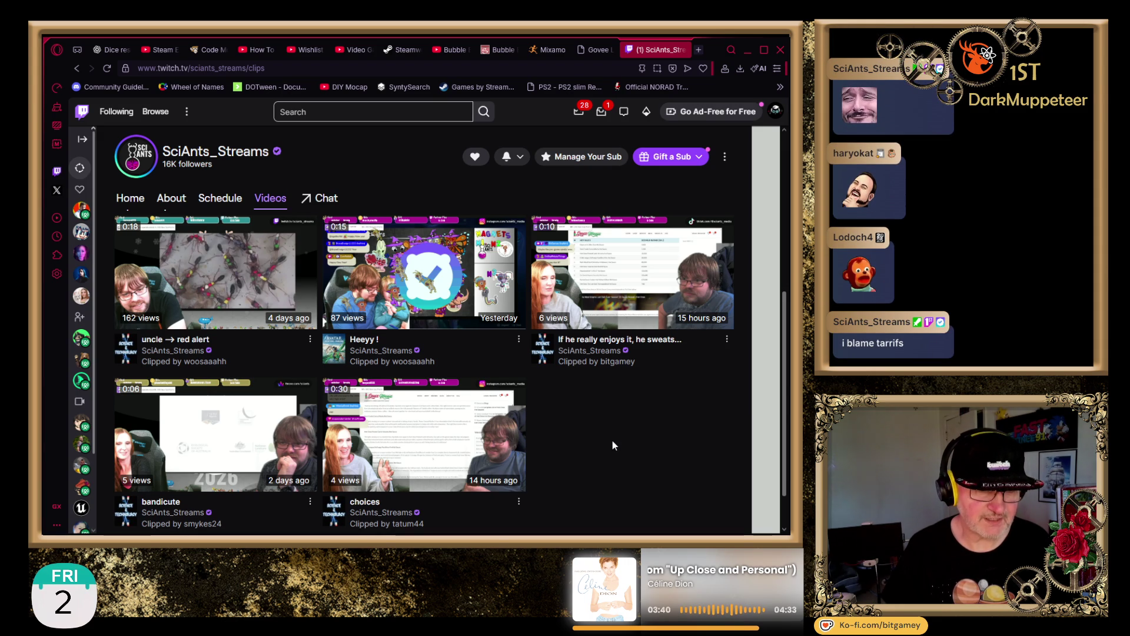
{"action": "scroll", "coordinate": [613, 446], "scroll_direction": "up", "scroll_amount": 3}
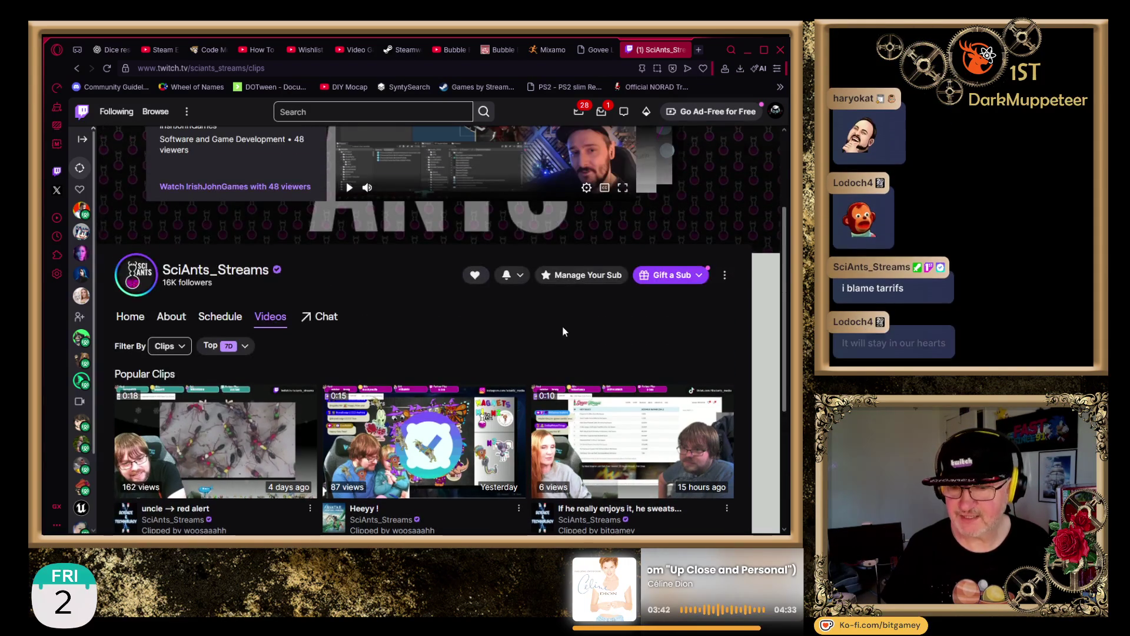
{"action": "left_click", "coordinate": [180, 345]}
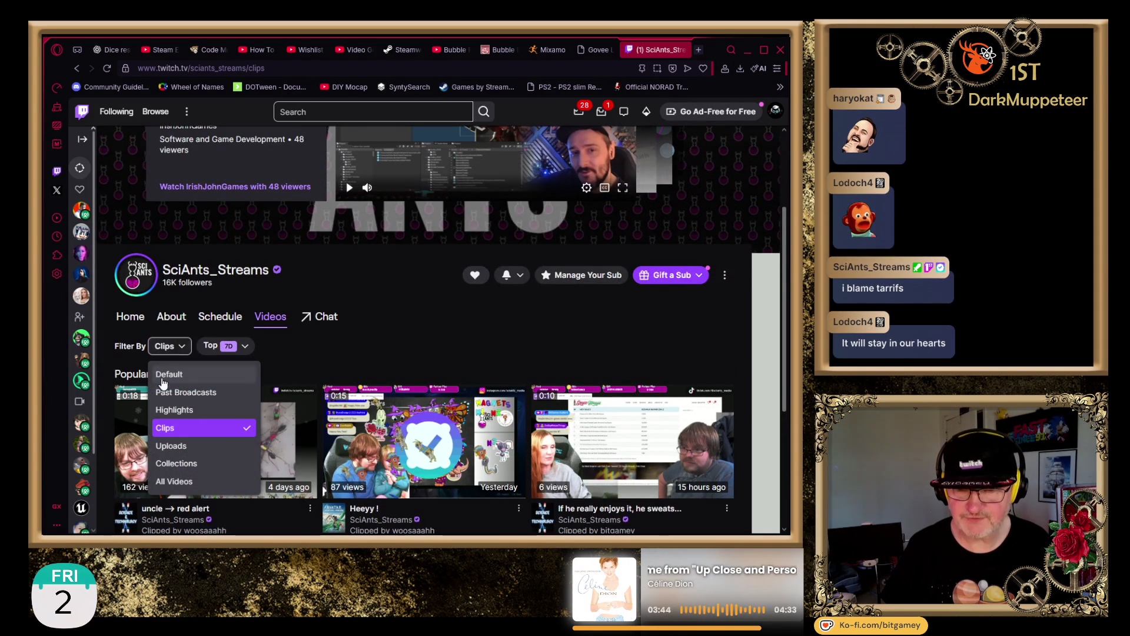
- Filter the channel's videos to Past Broadcasts and locate yesterday's 'Happy New Years Avatar first playthrough' broadcast
{"action": "left_click", "coordinate": [190, 395]}
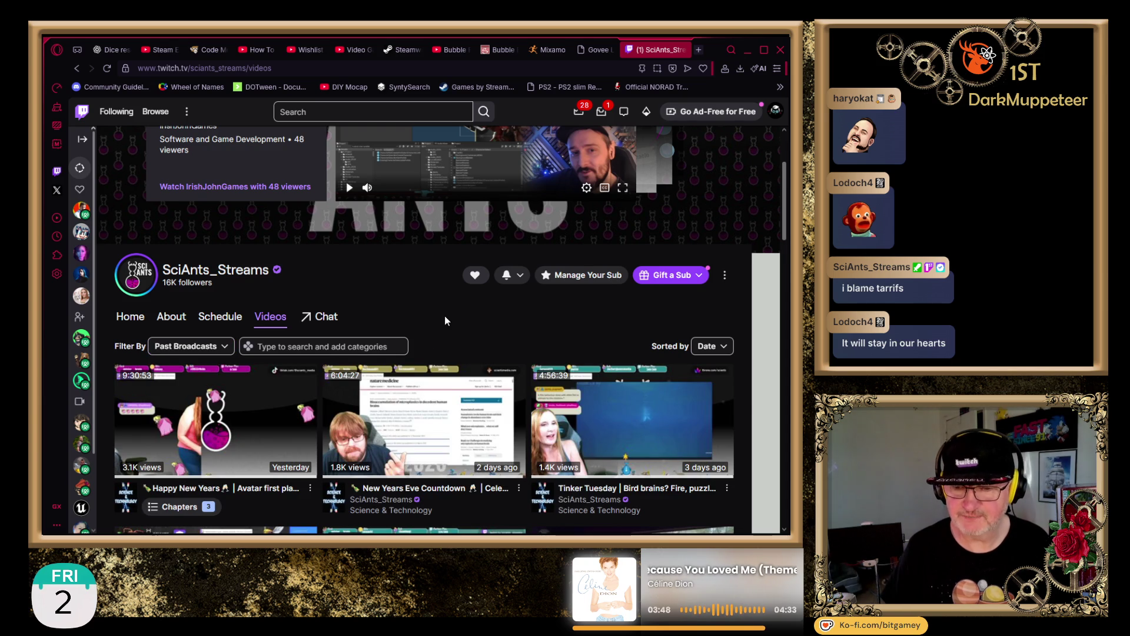
{"action": "scroll", "coordinate": [445, 317], "scroll_direction": "down", "scroll_amount": 1}
{"action": "scroll", "coordinate": [449, 322], "scroll_direction": "down", "scroll_amount": 1}
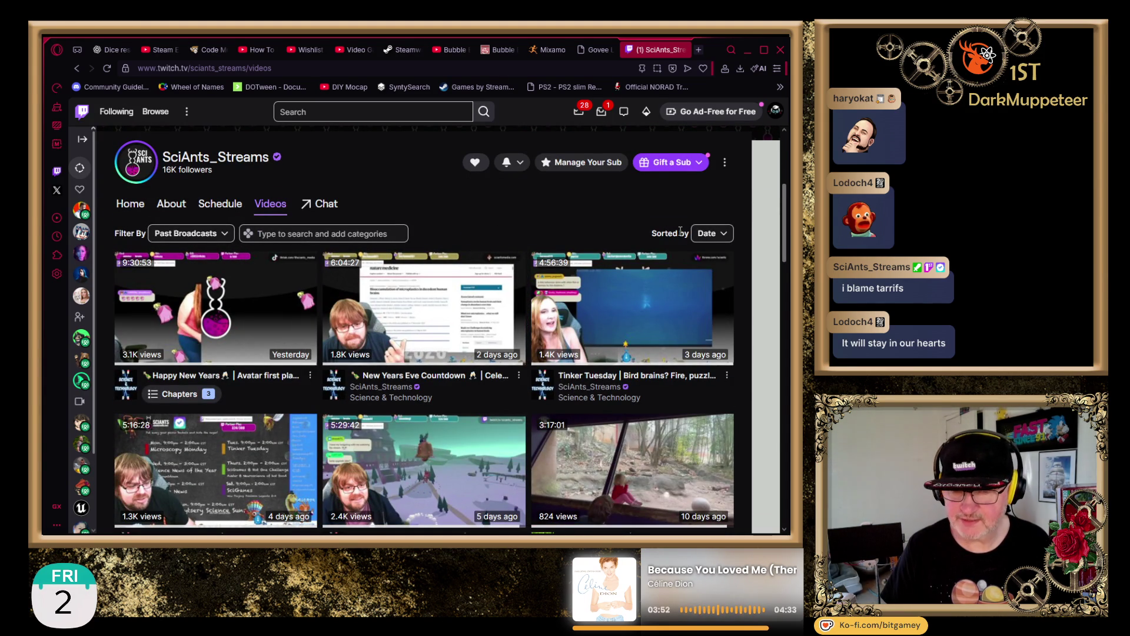
{"action": "mouse_move", "coordinate": [477, 266]}
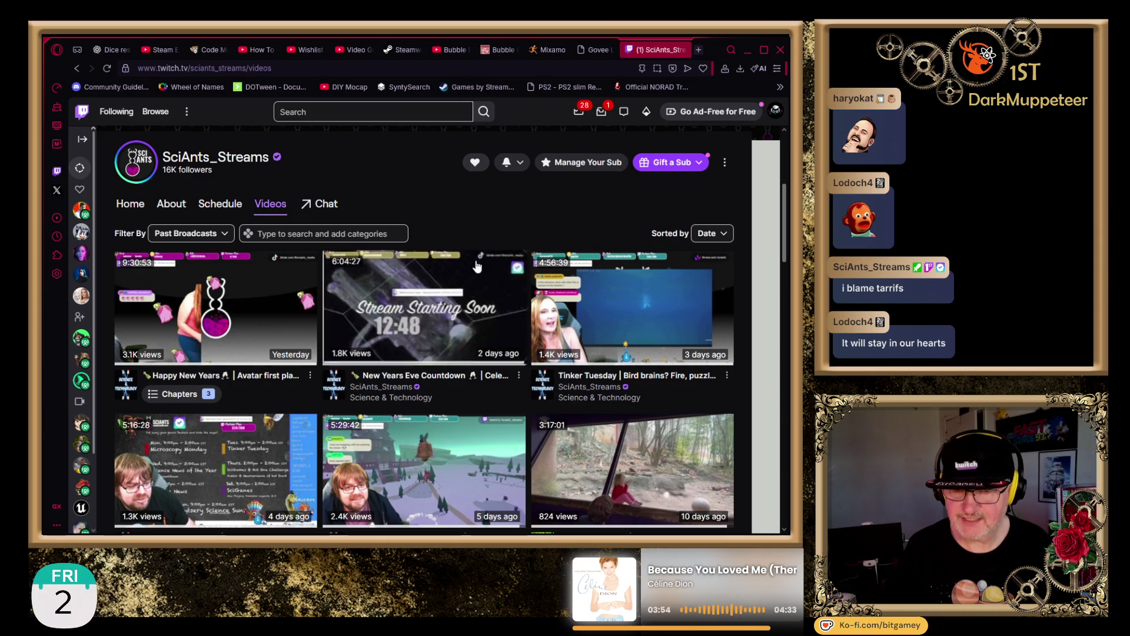
{"action": "mouse_move", "coordinate": [207, 305]}
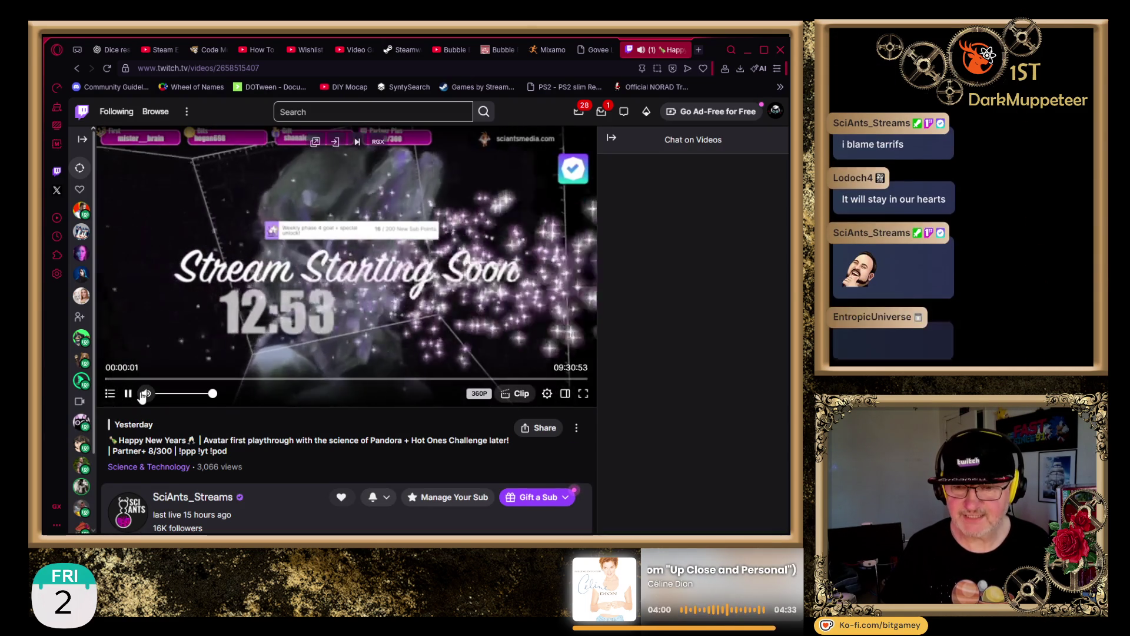
- Pause the replay and jump to 08:40:08, the hot sauce tasting scene
{"action": "left_click", "coordinate": [129, 391]}
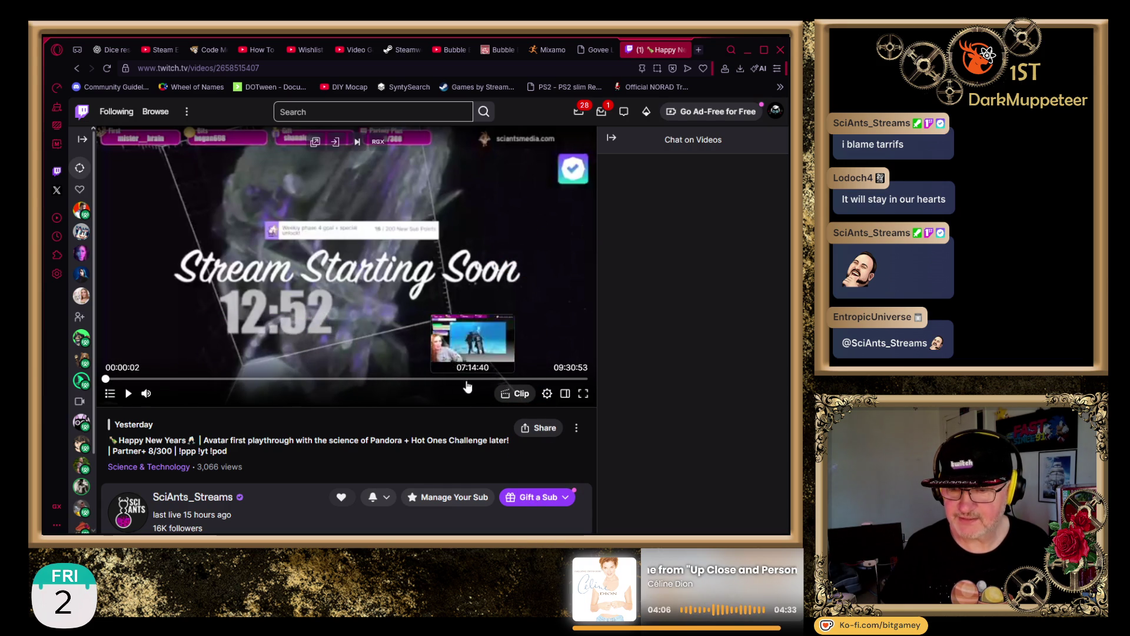
{"action": "left_click", "coordinate": [544, 383]}
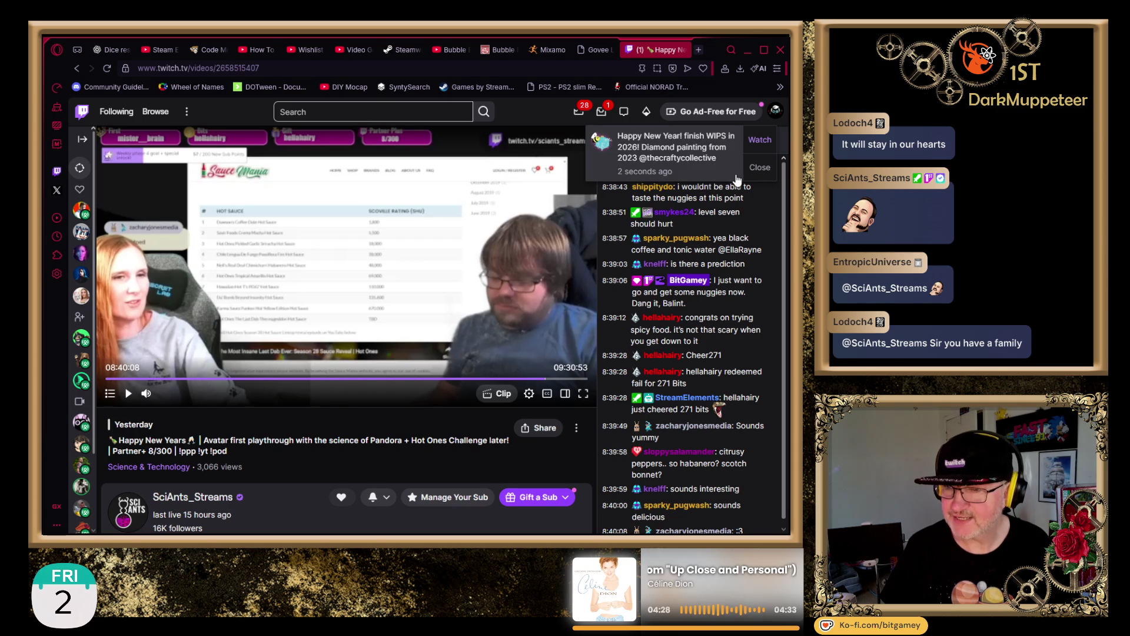
- Dismiss the new-stream notification and play the replay in full screen from 08:57:30
{"action": "left_click", "coordinate": [759, 167]}
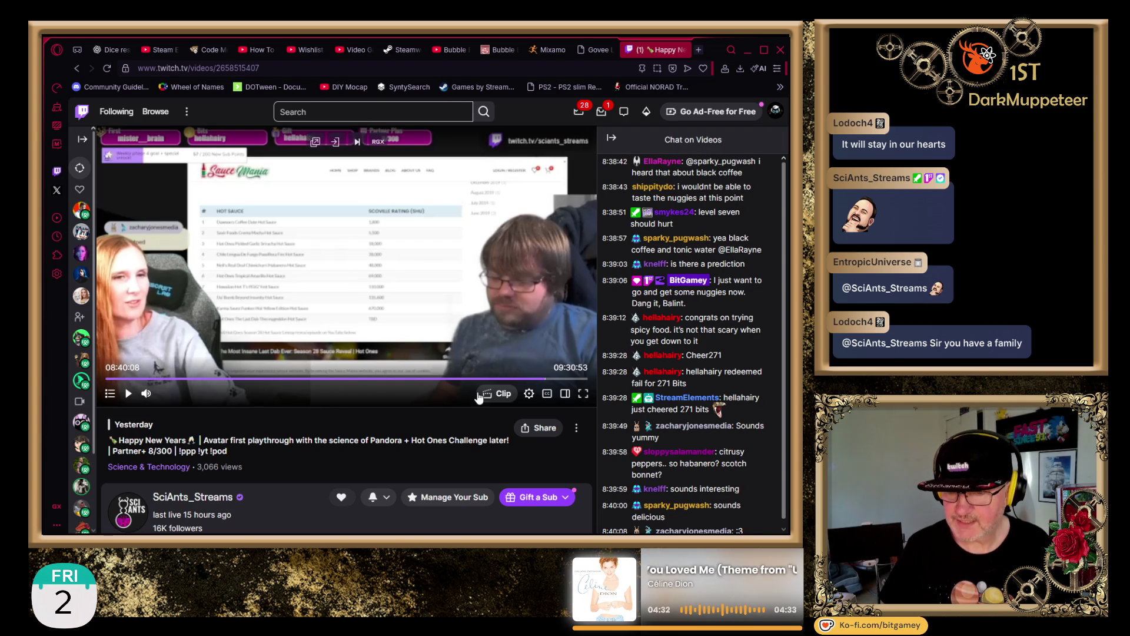
{"action": "left_click", "coordinate": [561, 379]}
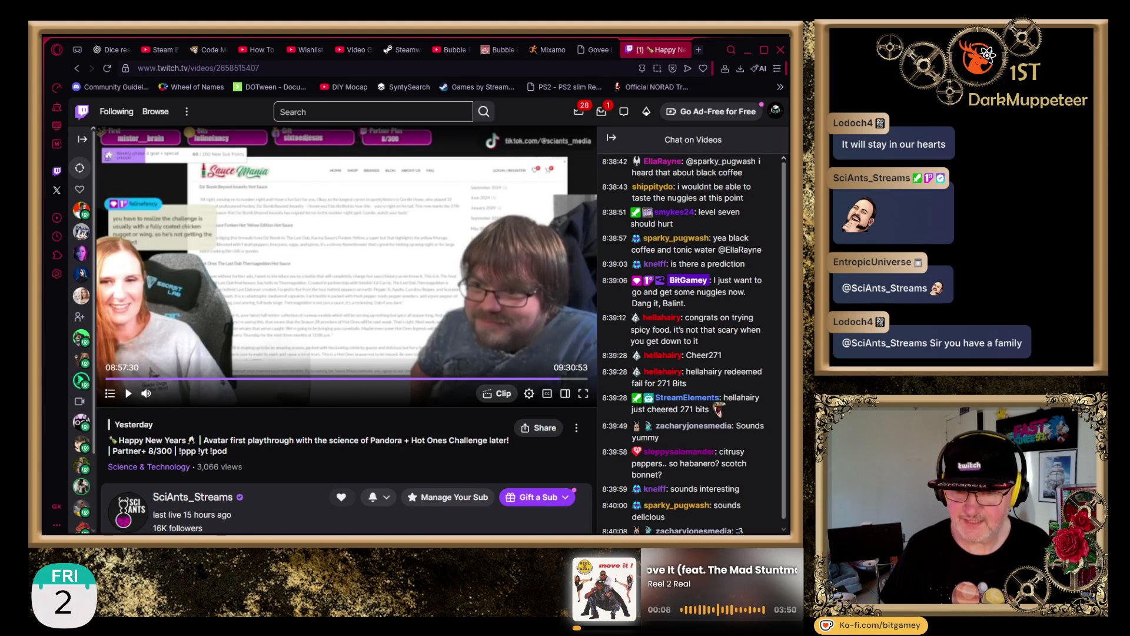
{"action": "left_click", "coordinate": [128, 393]}
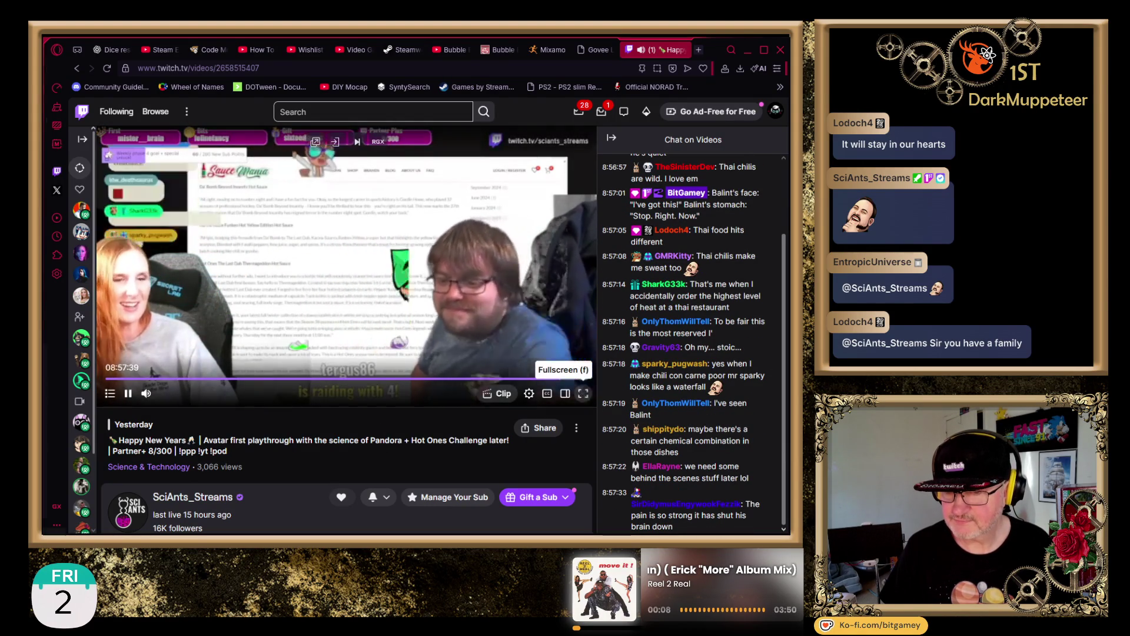
{"action": "left_click", "coordinate": [583, 394]}
{"action": "key", "text": "f"}
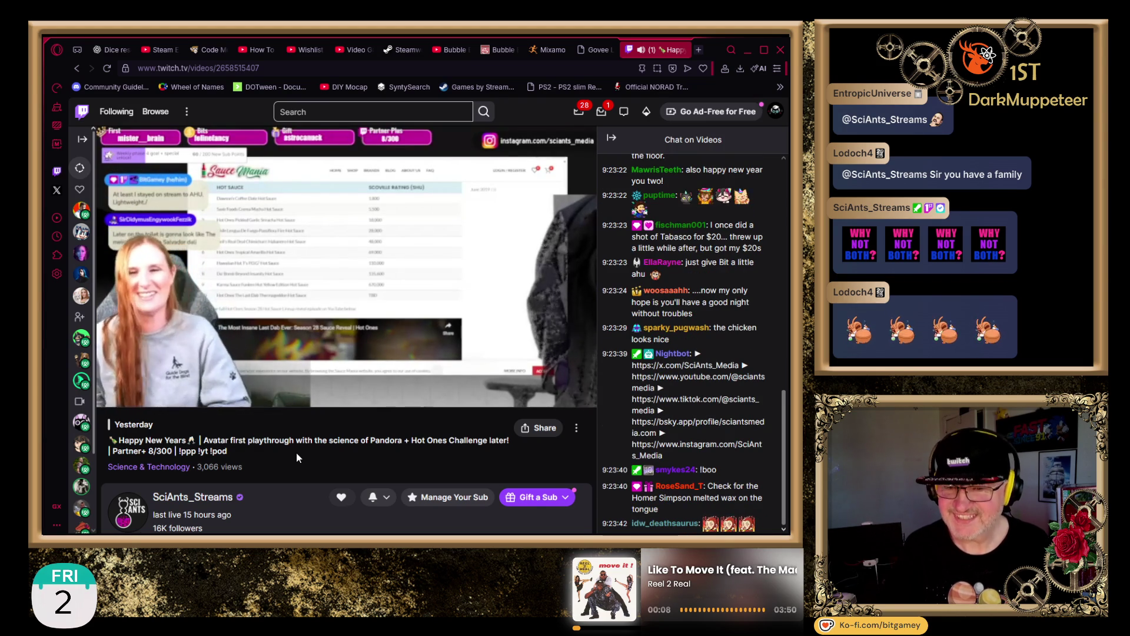
- Pause the replay at 09:23:49 and close the Twitch tab to return to ChatGPT
{"action": "mouse_move", "coordinate": [122, 405]}
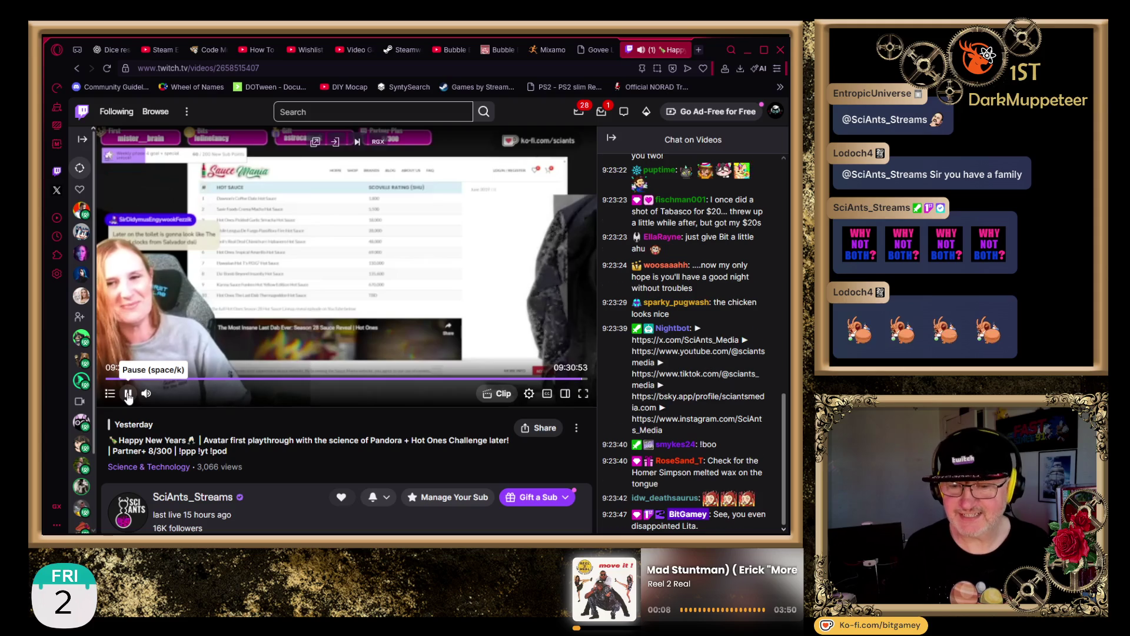
{"action": "left_click", "coordinate": [128, 394]}
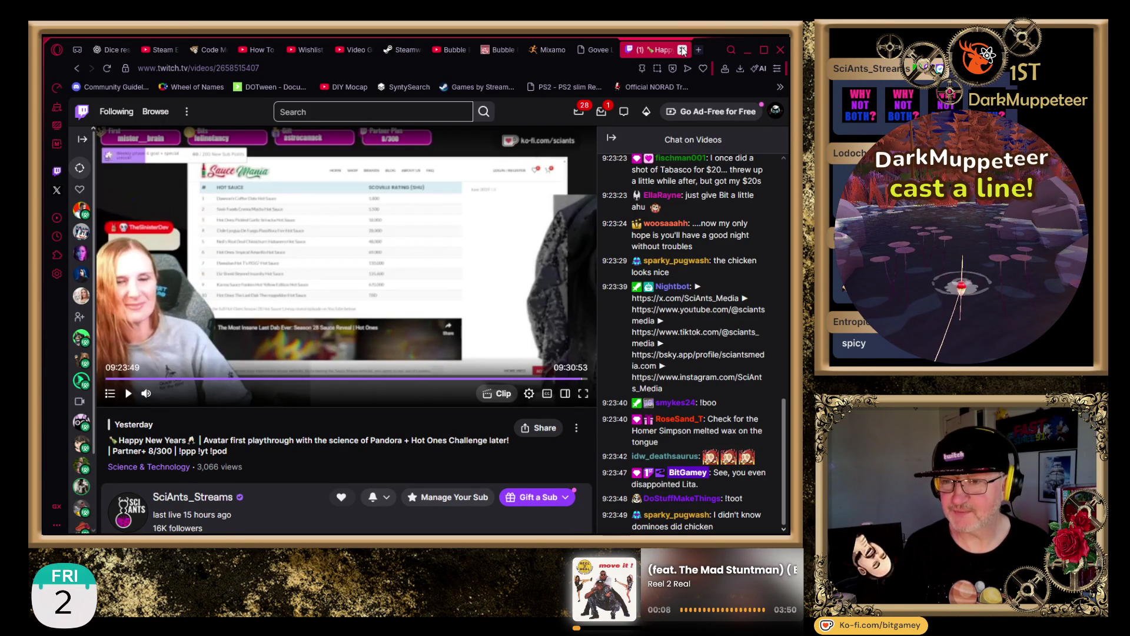
{"action": "left_click", "coordinate": [682, 50]}
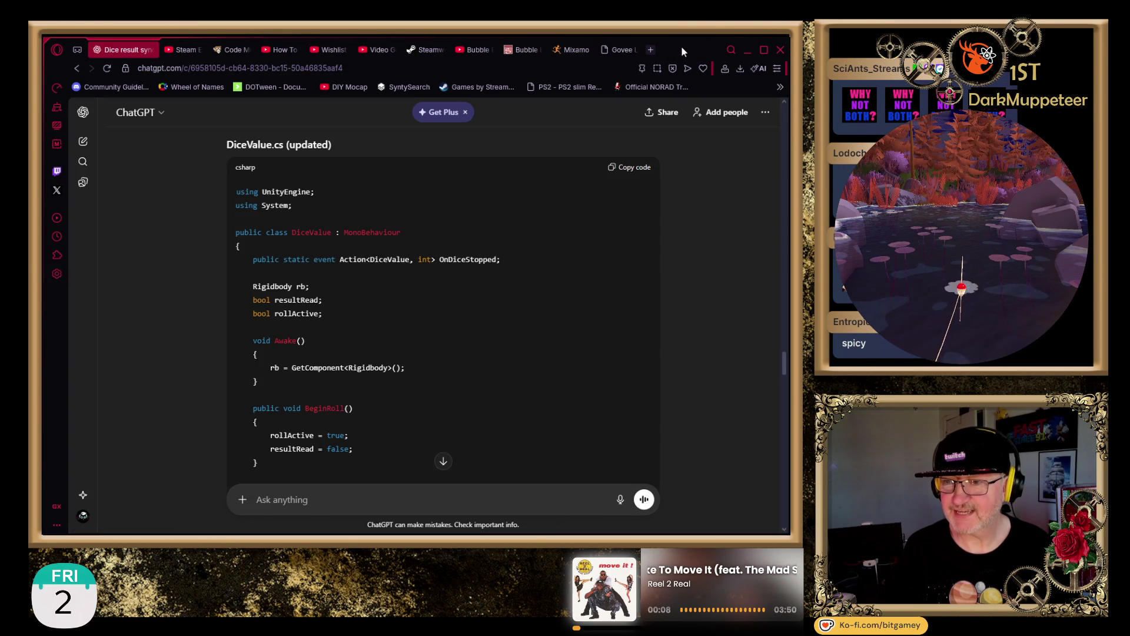
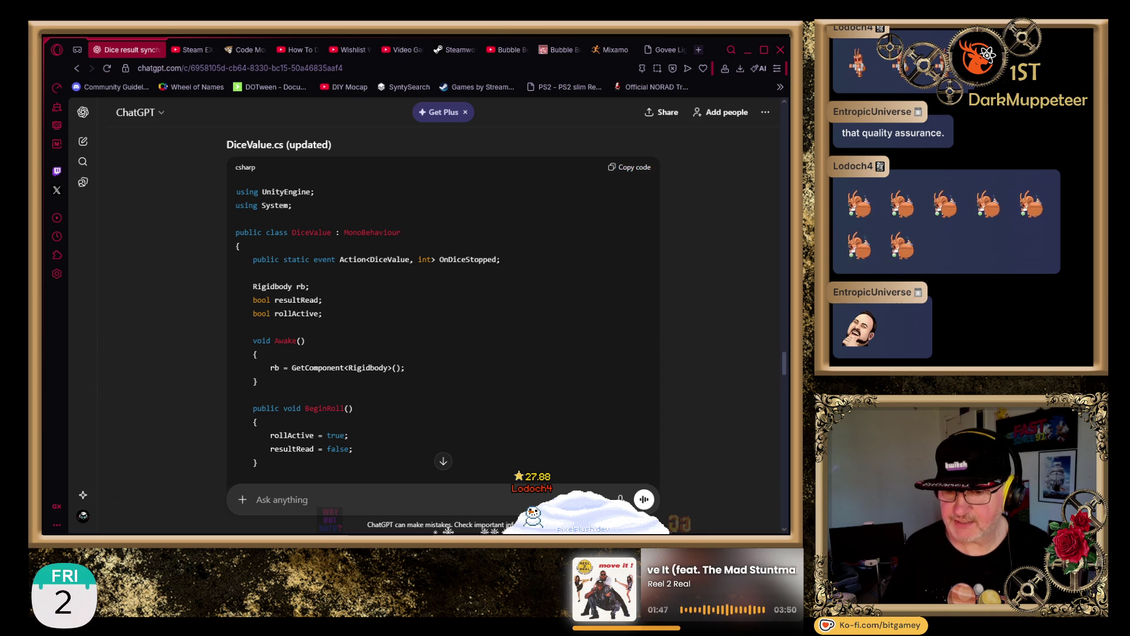
- Scroll ChatGPT's DiceValue.cs answer down to the Step 2 DiceManager.cs code block
{"action": "scroll", "coordinate": [328, 303], "scroll_direction": "down", "scroll_amount": 15}
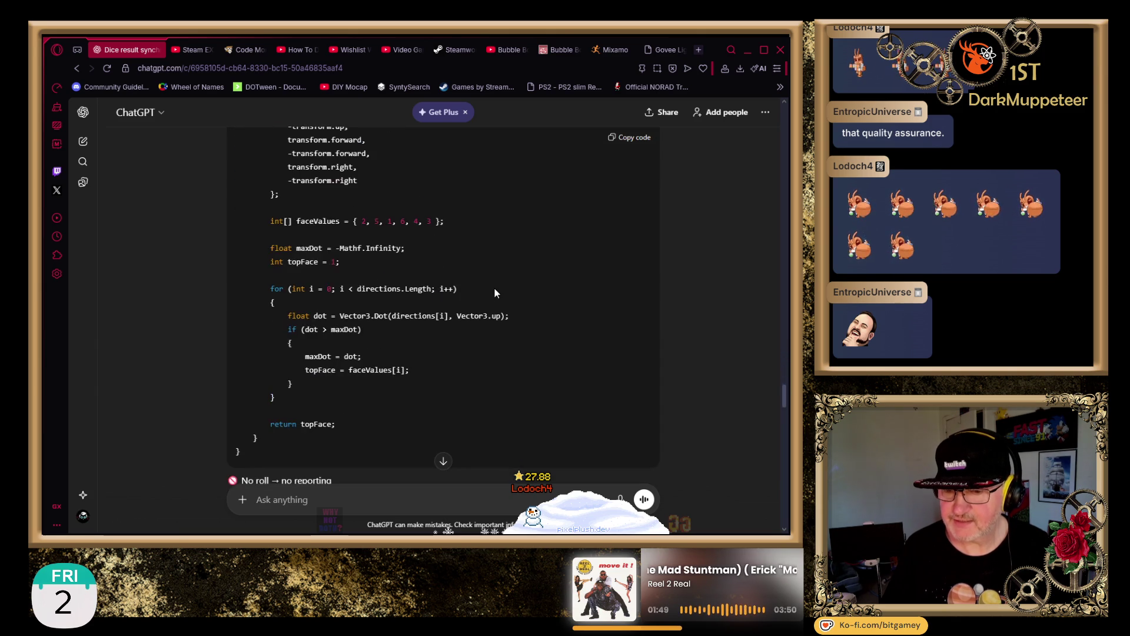
{"action": "scroll", "coordinate": [494, 292], "scroll_direction": "down", "scroll_amount": 3}
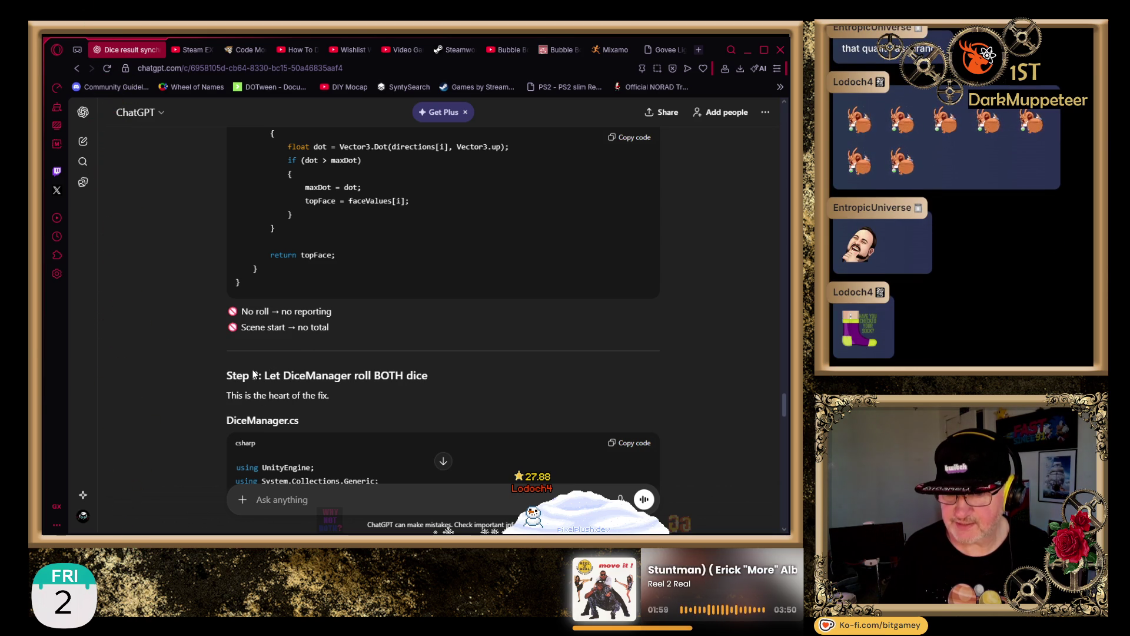
{"action": "scroll", "coordinate": [118, 241], "scroll_direction": "up", "scroll_amount": 10}
{"action": "scroll", "coordinate": [118, 238], "scroll_direction": "up", "scroll_amount": 3}
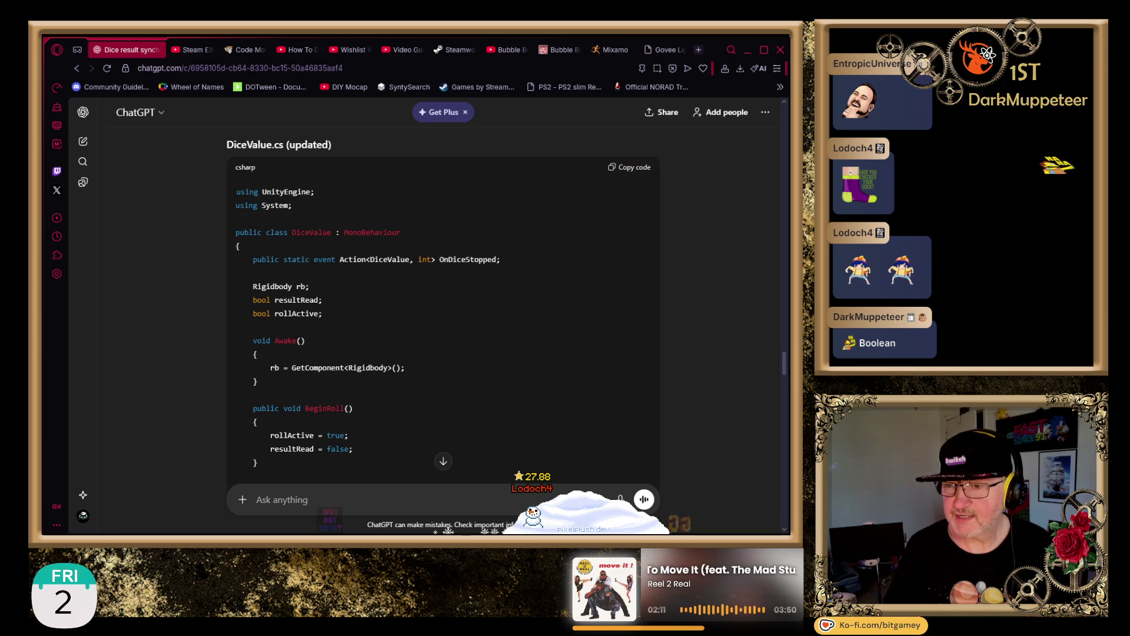
{"action": "scroll", "coordinate": [687, 221], "scroll_direction": "down", "scroll_amount": 15}
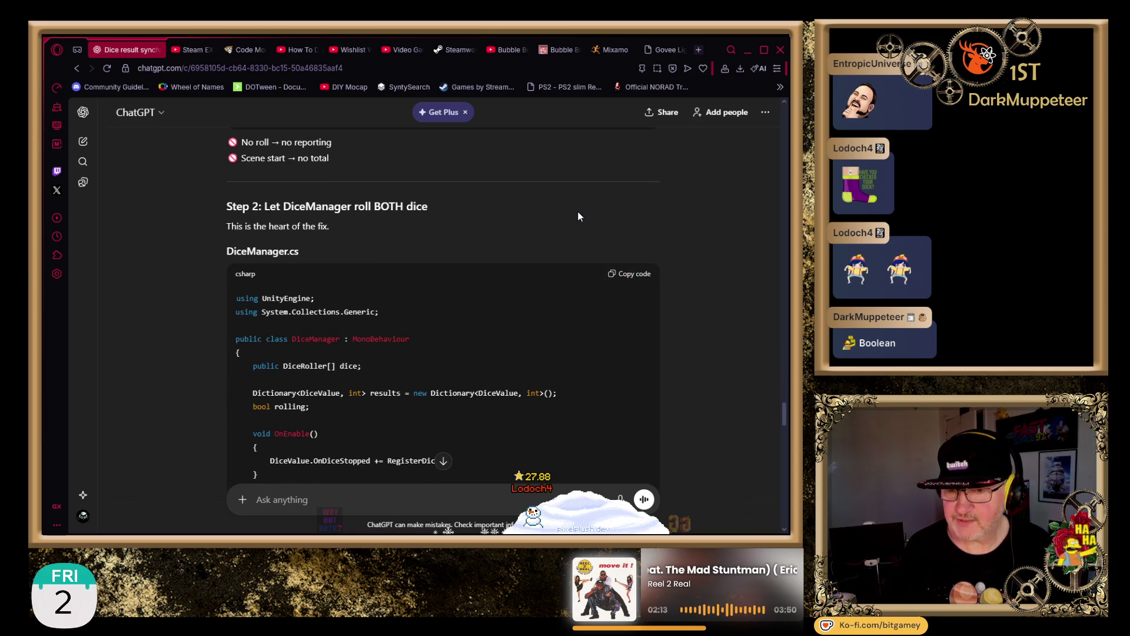
{"action": "left_click", "coordinate": [635, 283]}
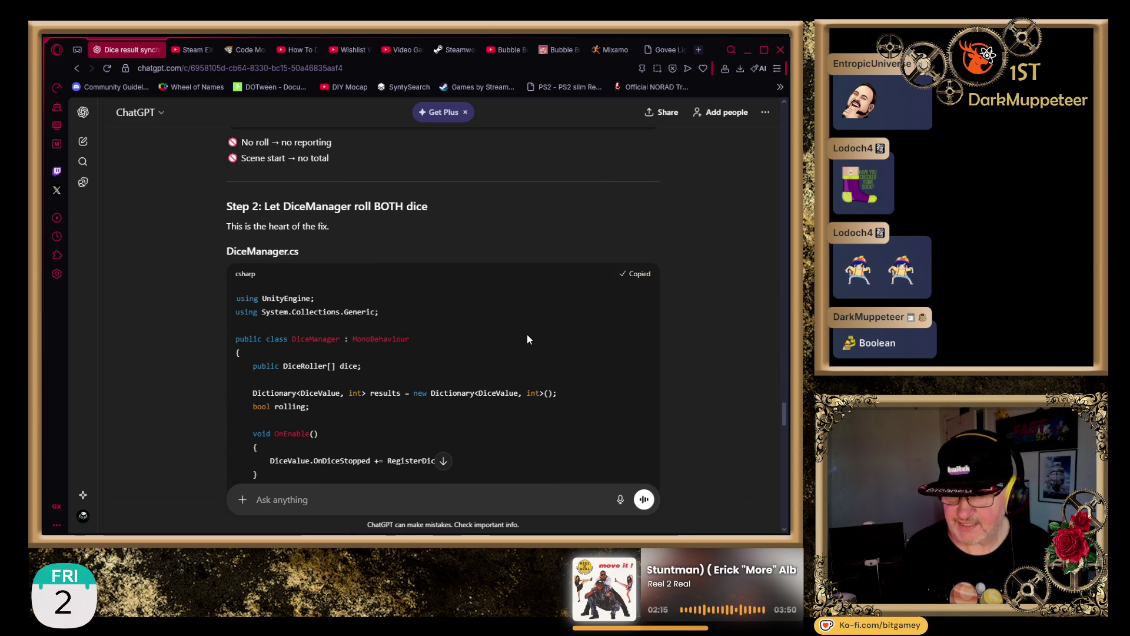
{"action": "scroll", "coordinate": [527, 334], "scroll_direction": "down", "scroll_amount": 2}
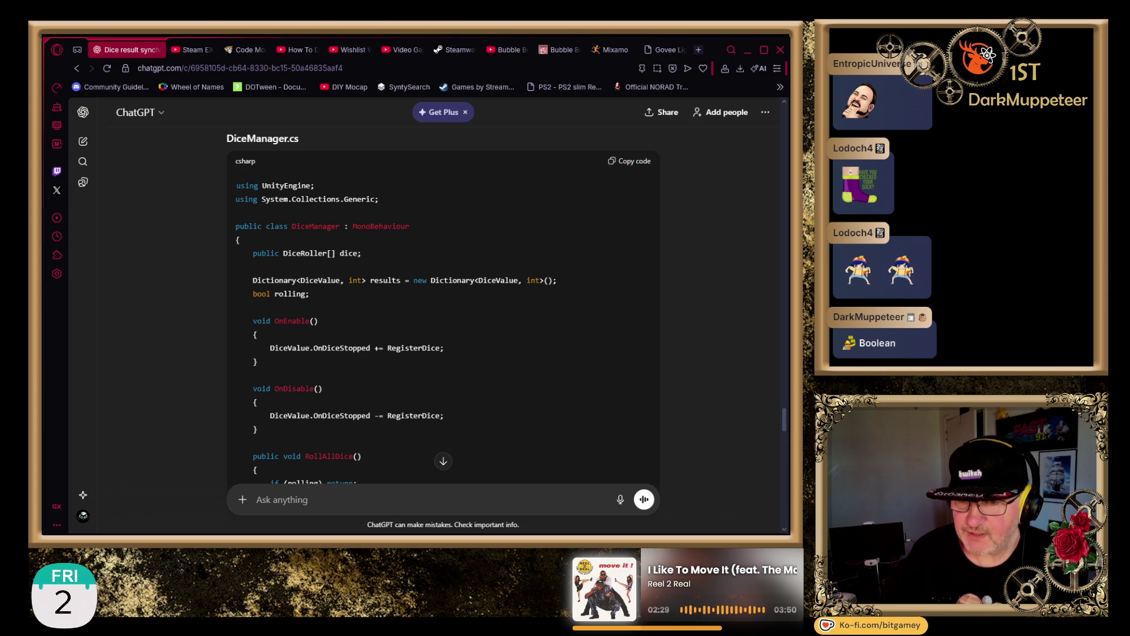
{"action": "scroll", "coordinate": [193, 330], "scroll_direction": "down", "scroll_amount": 2}
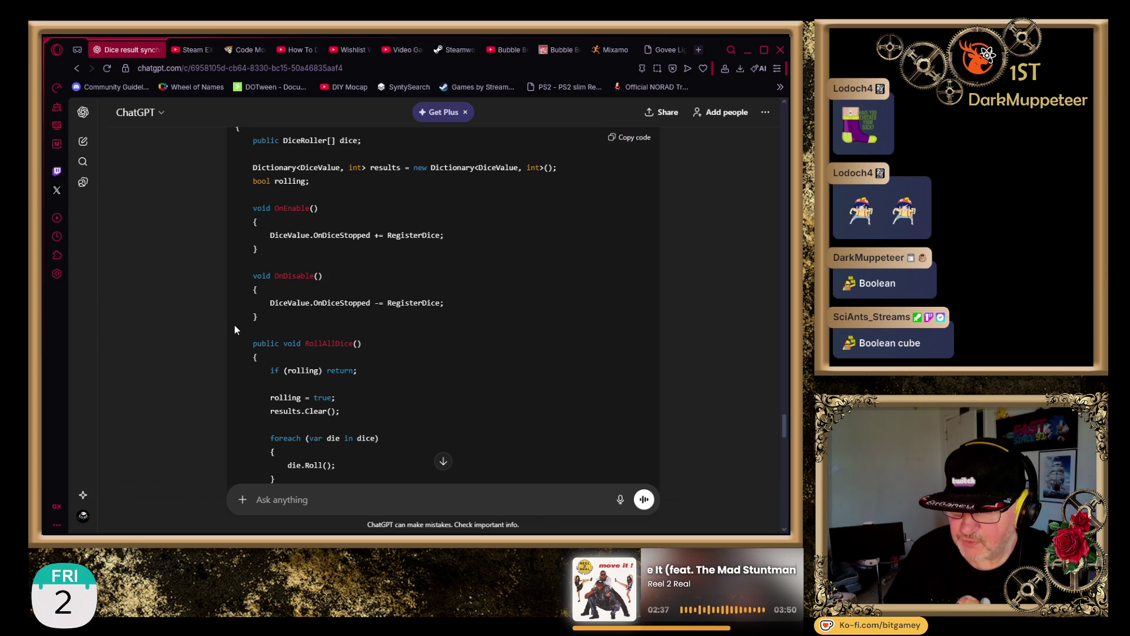
{"action": "scroll", "coordinate": [544, 329], "scroll_direction": "down", "scroll_amount": 1}
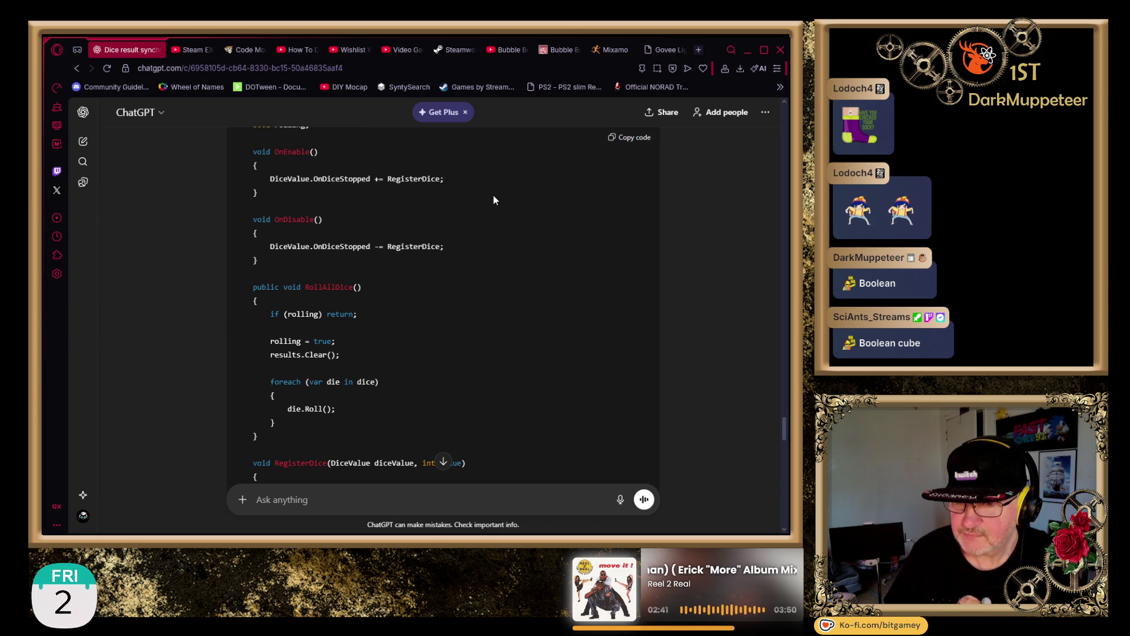
{"action": "scroll", "coordinate": [547, 289], "scroll_direction": "down", "scroll_amount": 2}
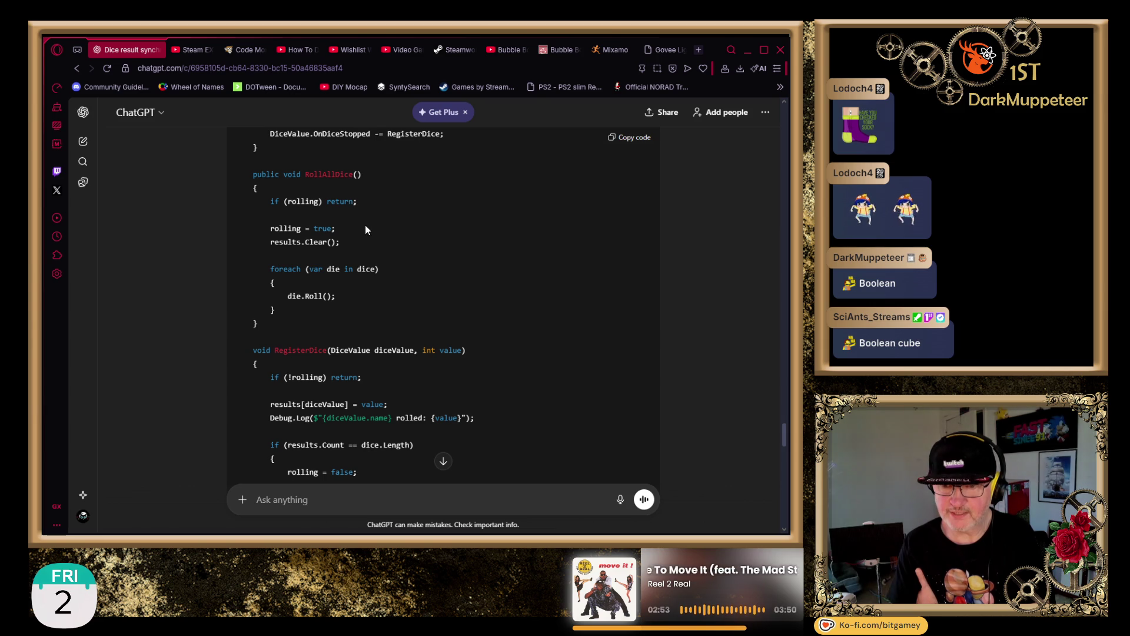
{"action": "double_click", "coordinate": [327, 229]}
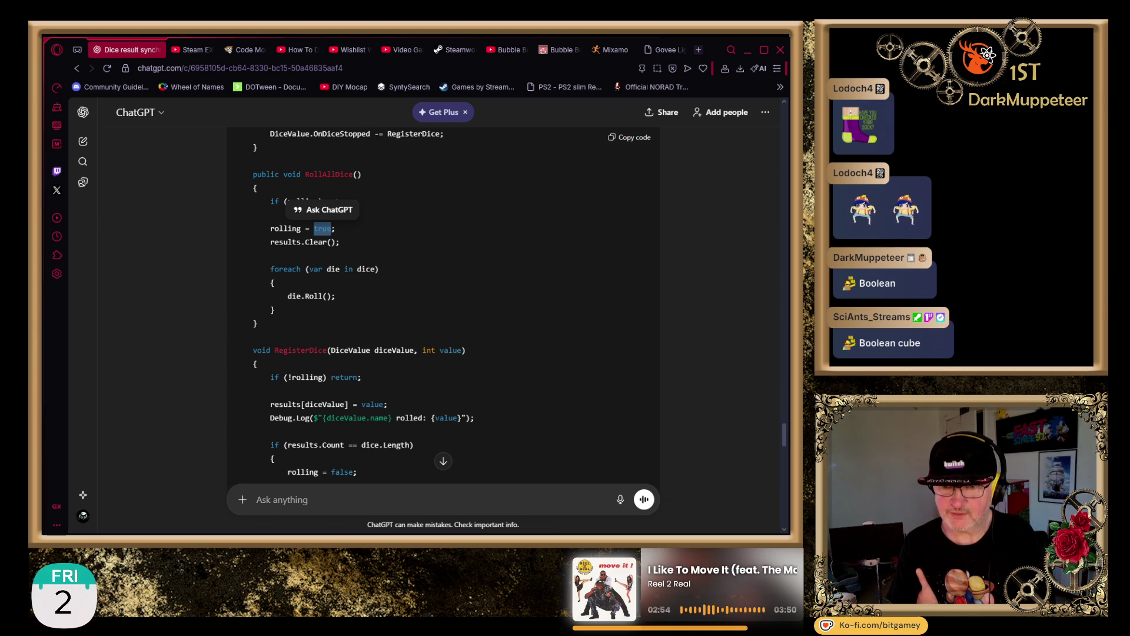
{"action": "left_click", "coordinate": [493, 244]}
{"action": "scroll", "coordinate": [412, 238], "scroll_direction": "down", "scroll_amount": 2}
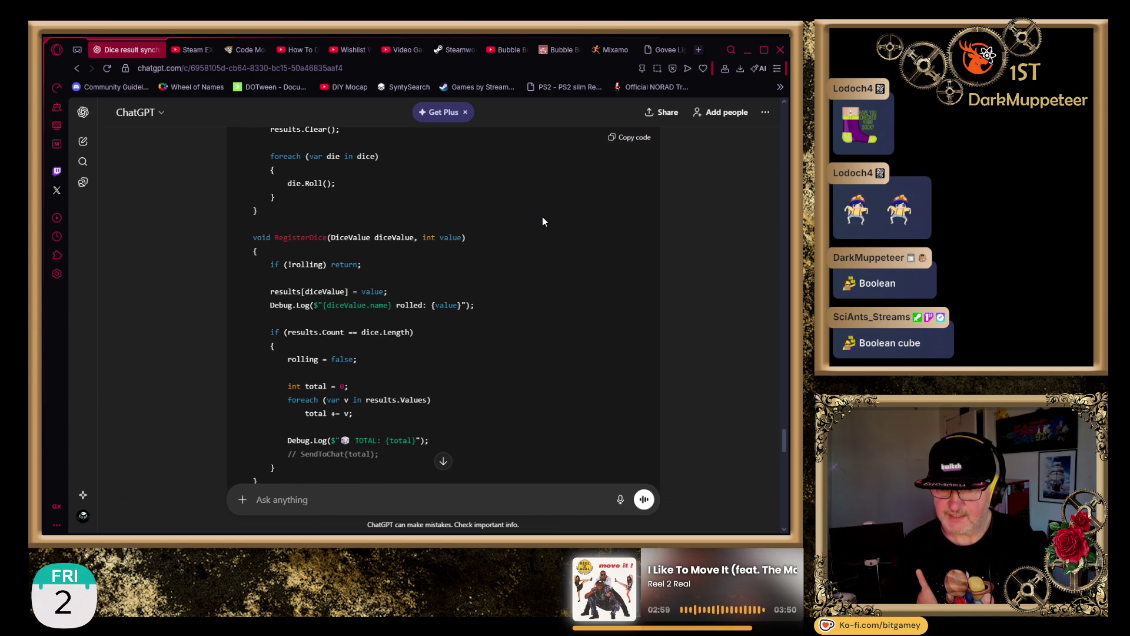
{"action": "scroll", "coordinate": [542, 221], "scroll_direction": "down", "scroll_amount": 2}
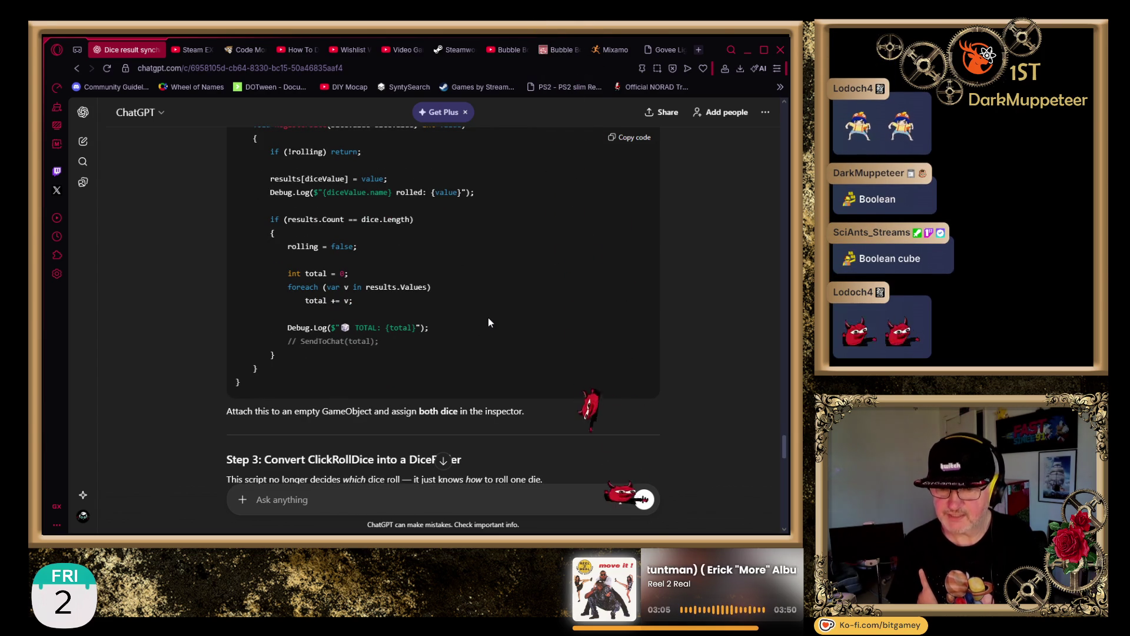
{"action": "scroll", "coordinate": [489, 318], "scroll_direction": "up", "scroll_amount": 1}
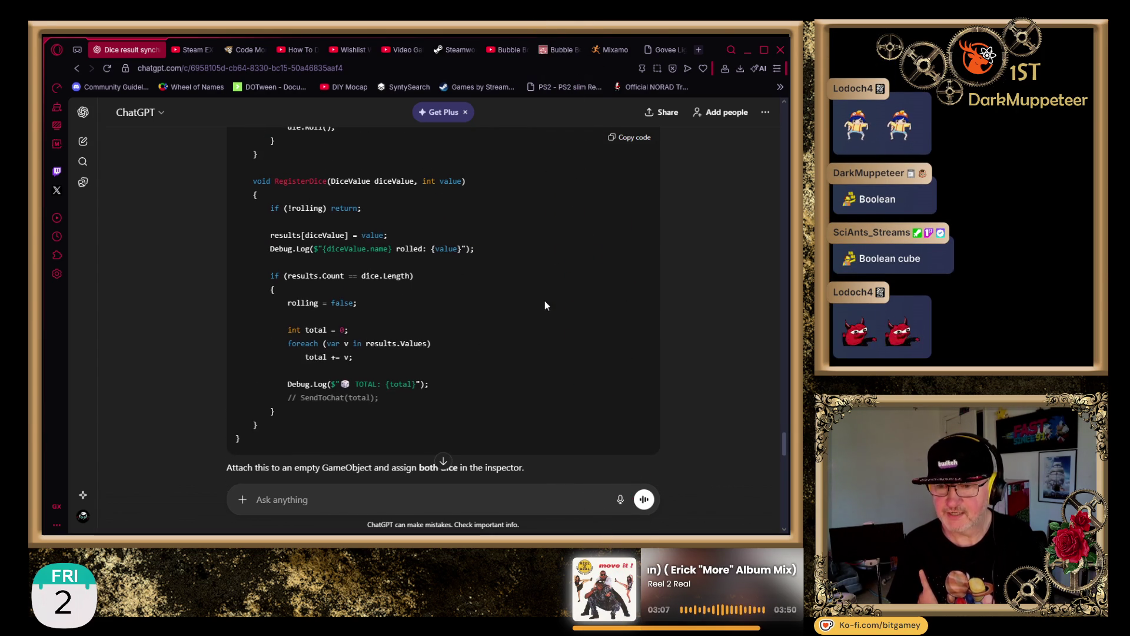
{"action": "scroll", "coordinate": [545, 300], "scroll_direction": "up", "scroll_amount": 2}
{"action": "scroll", "coordinate": [542, 291], "scroll_direction": "up", "scroll_amount": 10}
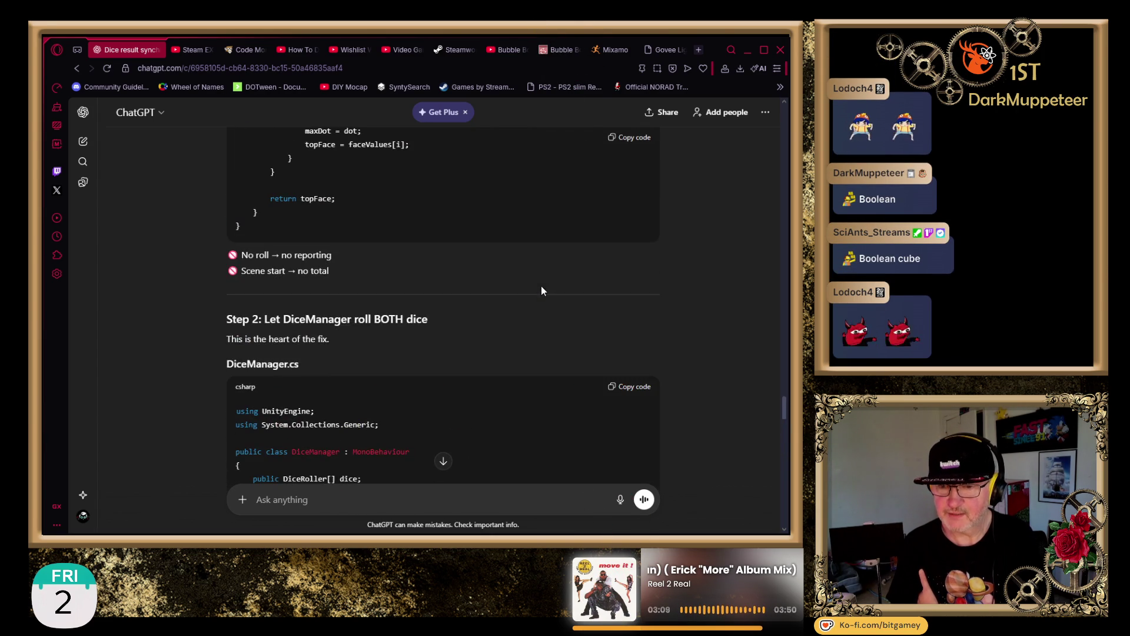
{"action": "scroll", "coordinate": [543, 291], "scroll_direction": "down", "scroll_amount": 4}
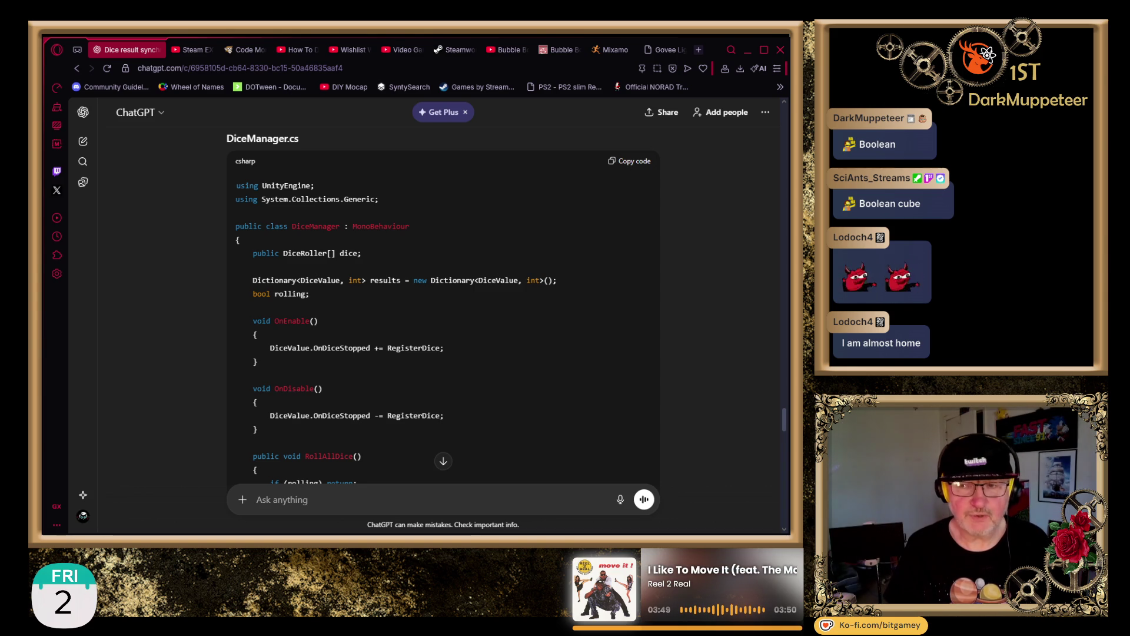
- Change the dice array type on line 6 of DiceManager.cs from DiceRoller[] to ClickRollDice[]
{"action": "key", "text": "alt+Tab"}
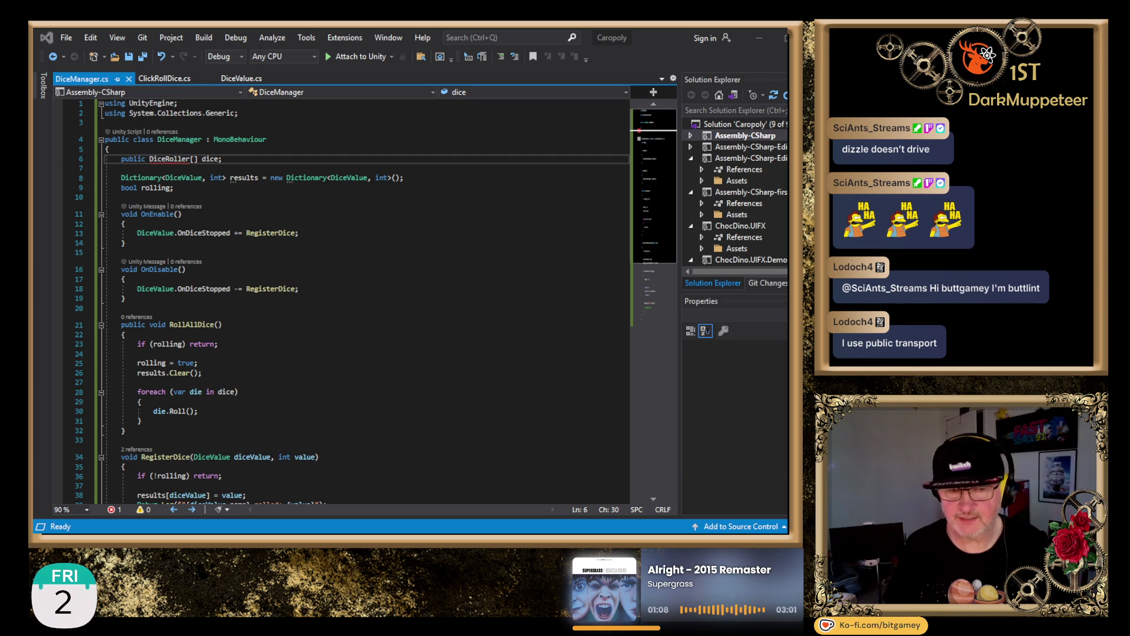
{"action": "left_click", "coordinate": [192, 159]}
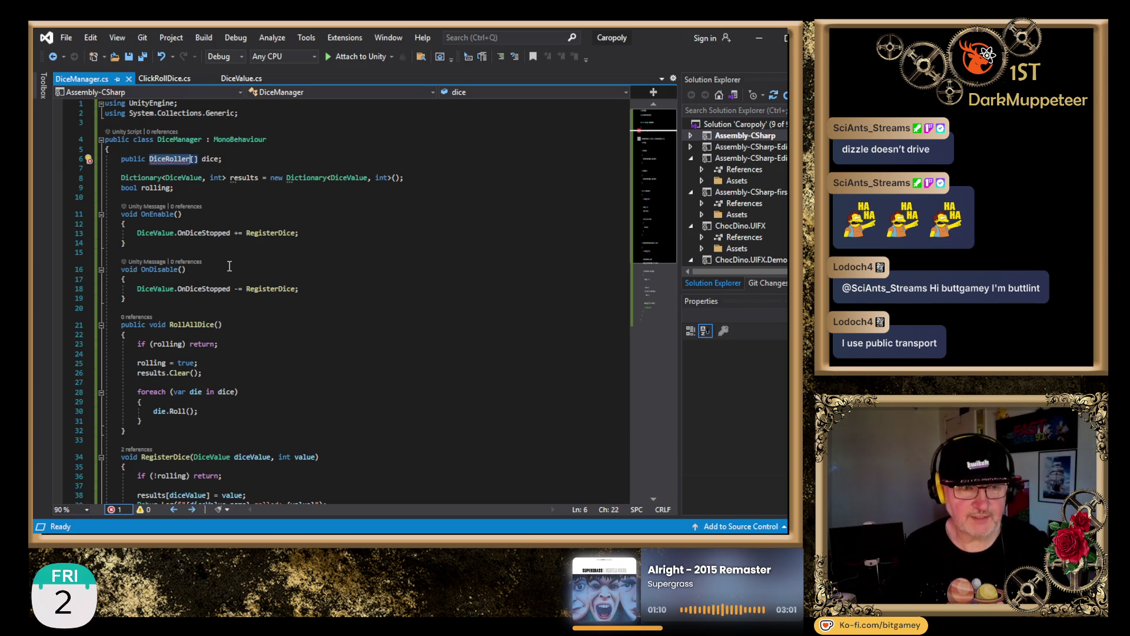
{"action": "type", "text": "ClickRollDice"}
{"action": "key", "text": "End"}
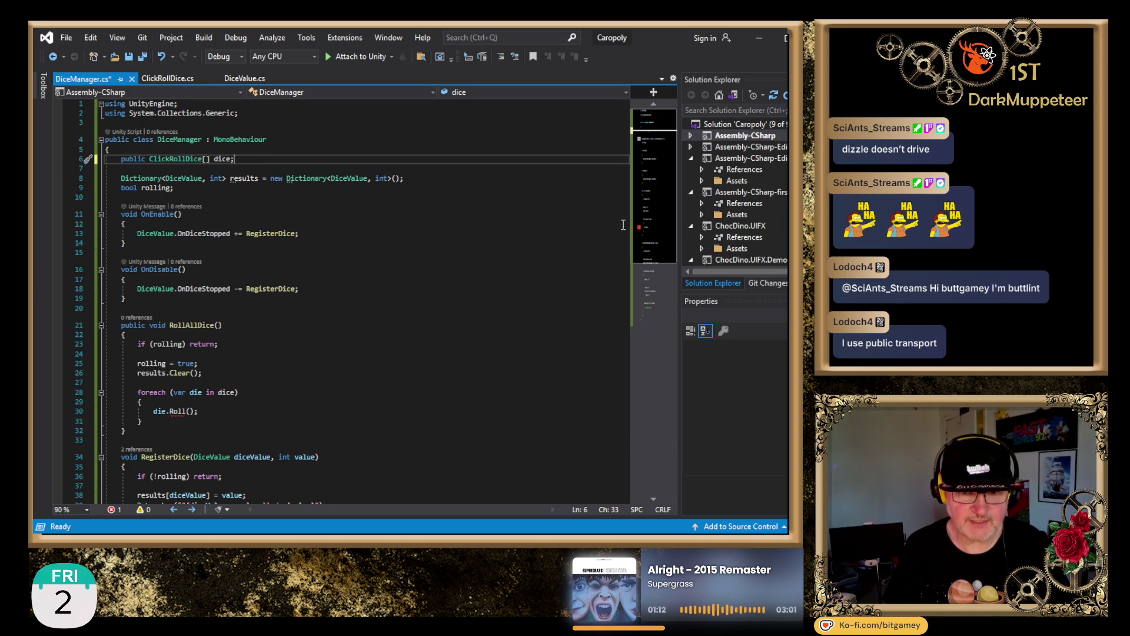
- Bring up the ClickRollDice.cs script and scroll to its RollDice method
{"action": "key", "text": "alt+Tab"}
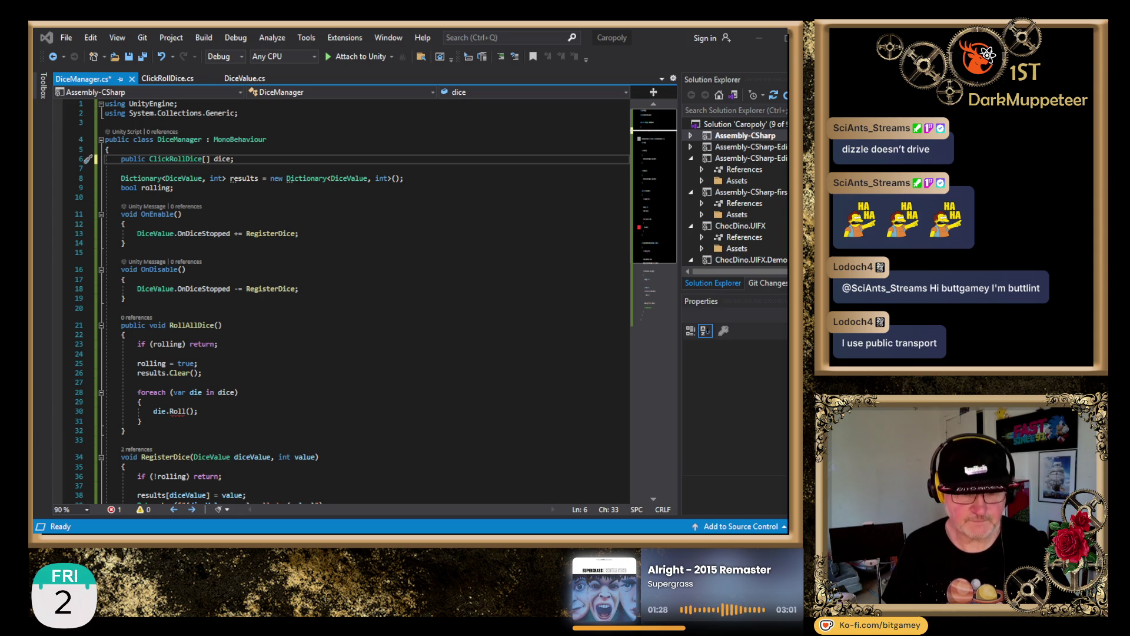
{"action": "left_click", "coordinate": [168, 78]}
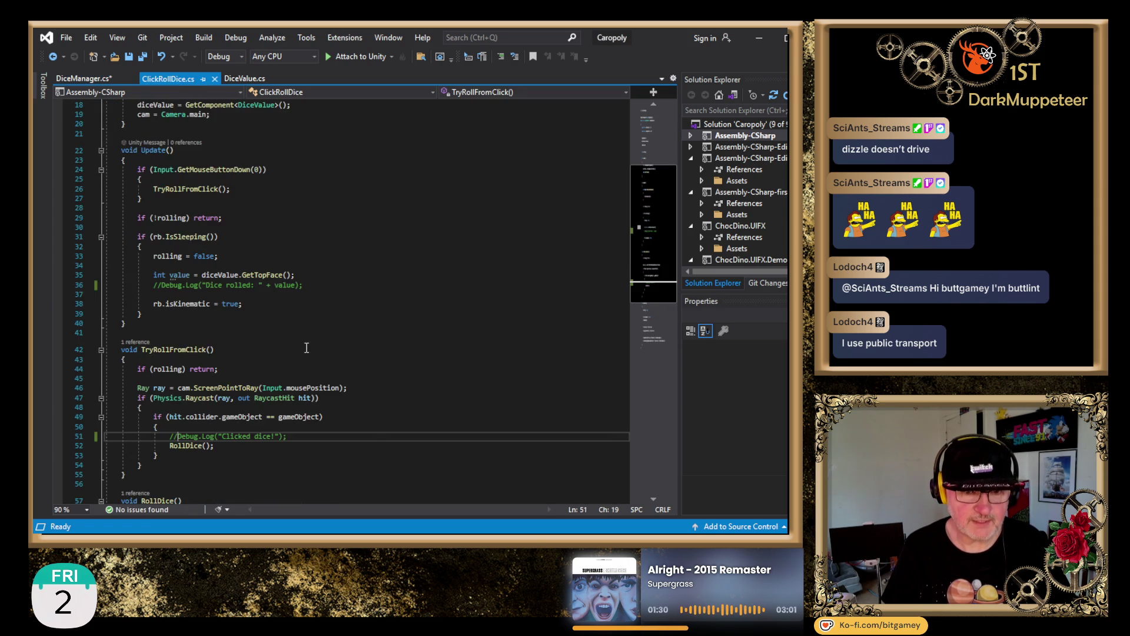
{"action": "scroll", "coordinate": [386, 377], "scroll_direction": "down", "scroll_amount": 8}
- Paste the new public Roll() method after RollDice and remove the extra blank line
{"action": "left_click", "coordinate": [197, 396]}
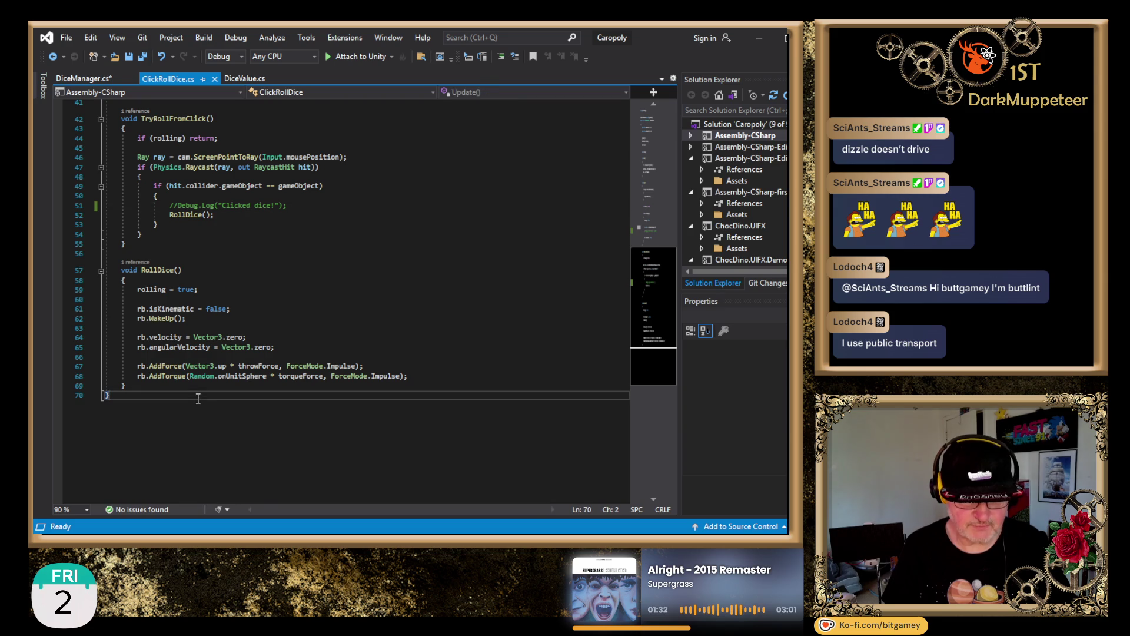
{"action": "left_click", "coordinate": [430, 380]}
{"action": "key", "text": "Return"}
{"action": "key", "text": "ctrl+v"}
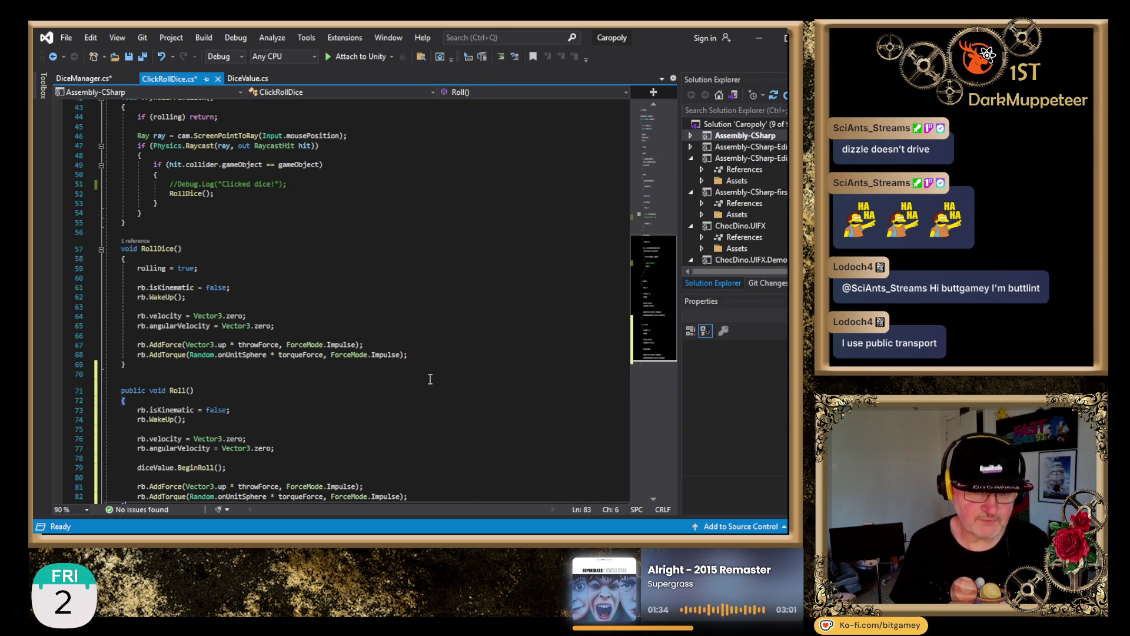
{"action": "left_click", "coordinate": [313, 377]}
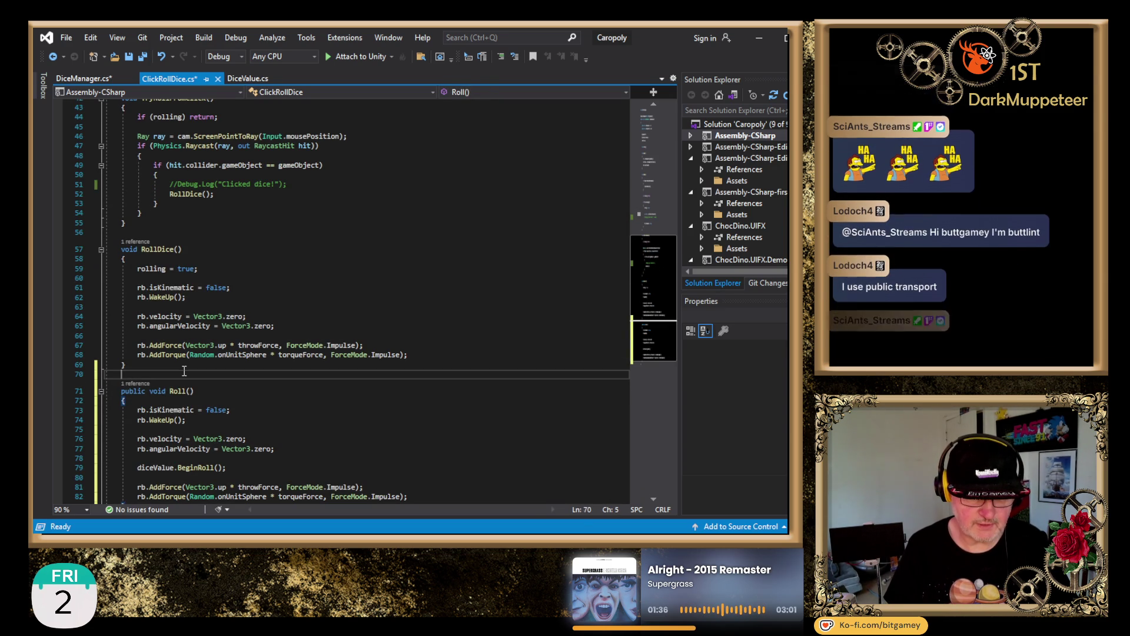
{"action": "key", "text": "BackSpace"}
{"action": "key", "text": "BackSpace"}
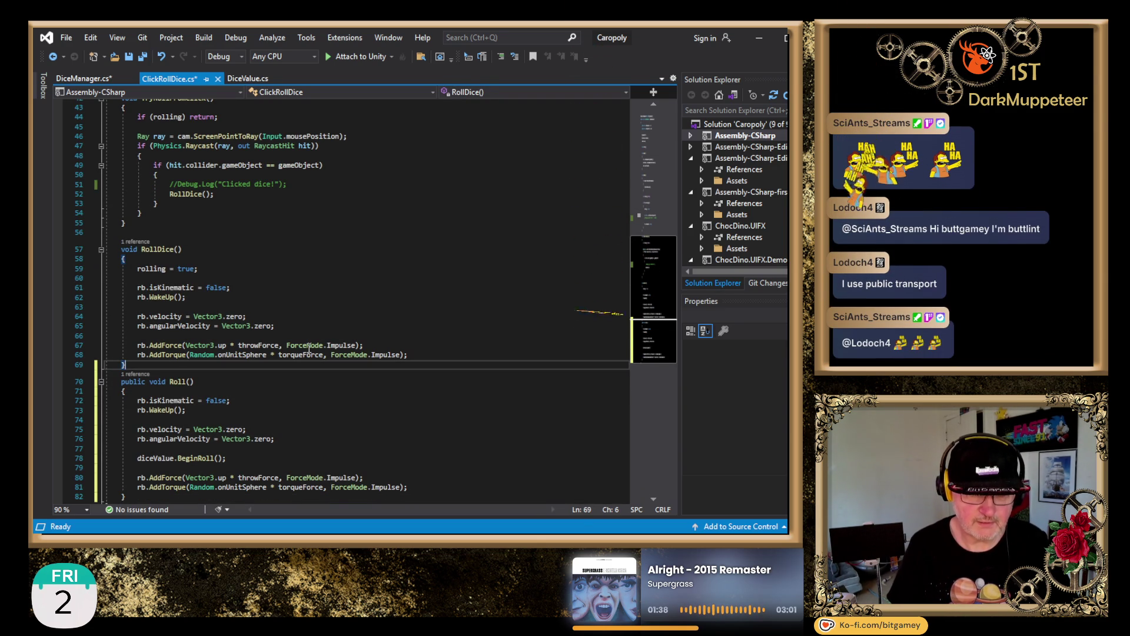
{"action": "key", "text": "Up"}
{"action": "key", "text": "Up"}
{"action": "key", "text": "Up"}
{"action": "key", "text": "Up"}
{"action": "key", "text": "Up"}
{"action": "key", "text": "Up"}
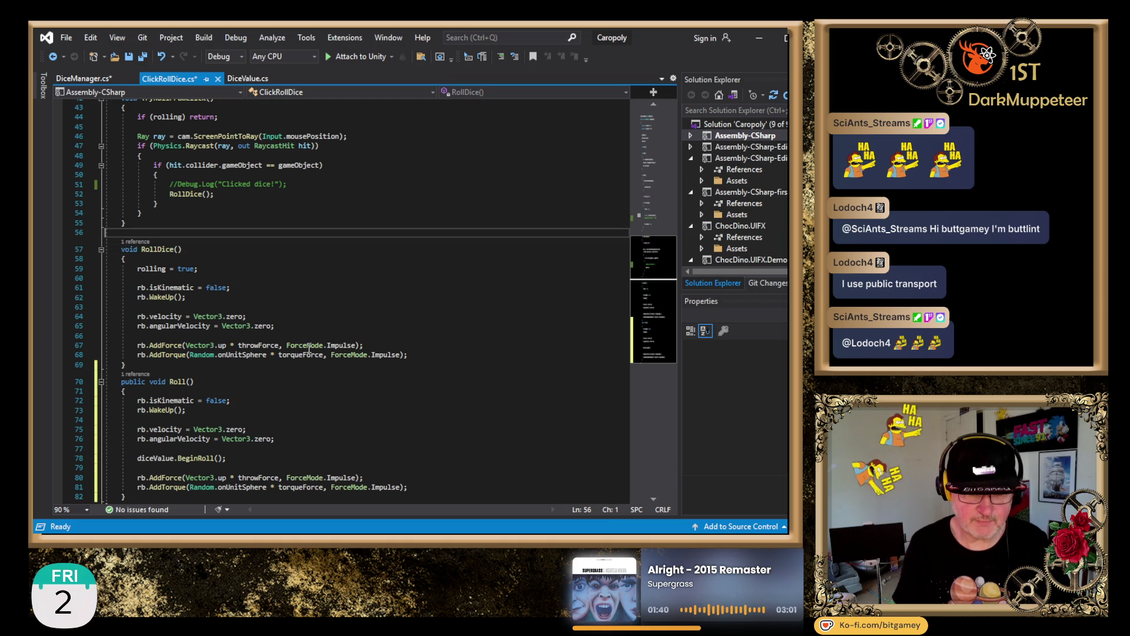
- Comment out the old RollDice() method with /* */ and save the script
{"action": "key", "text": "Home"}
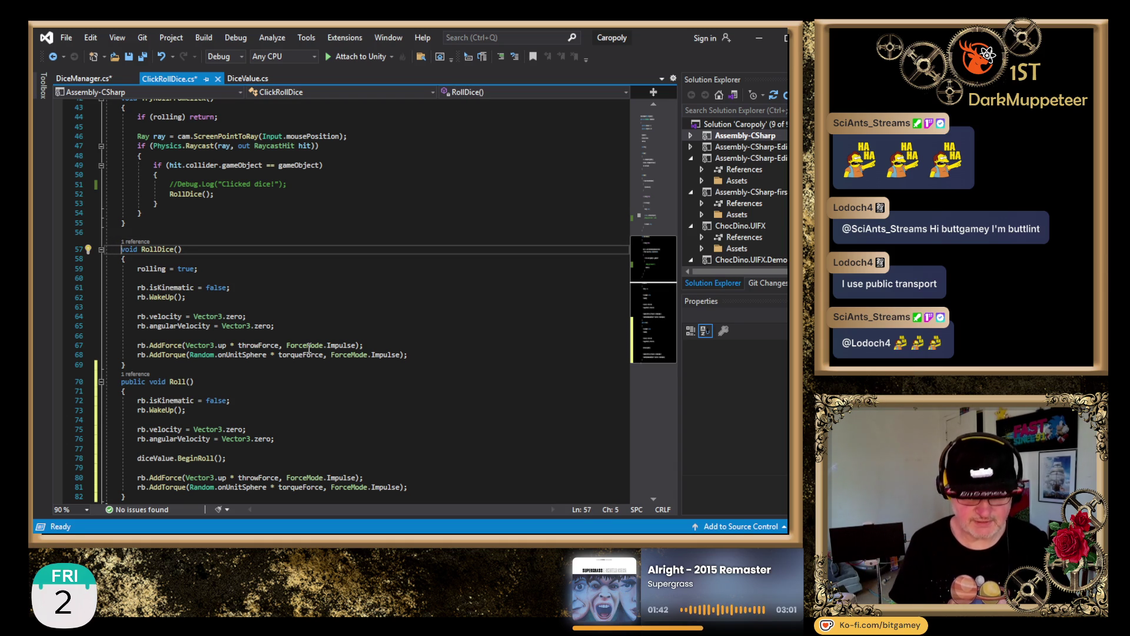
{"action": "key", "text": "Up"}
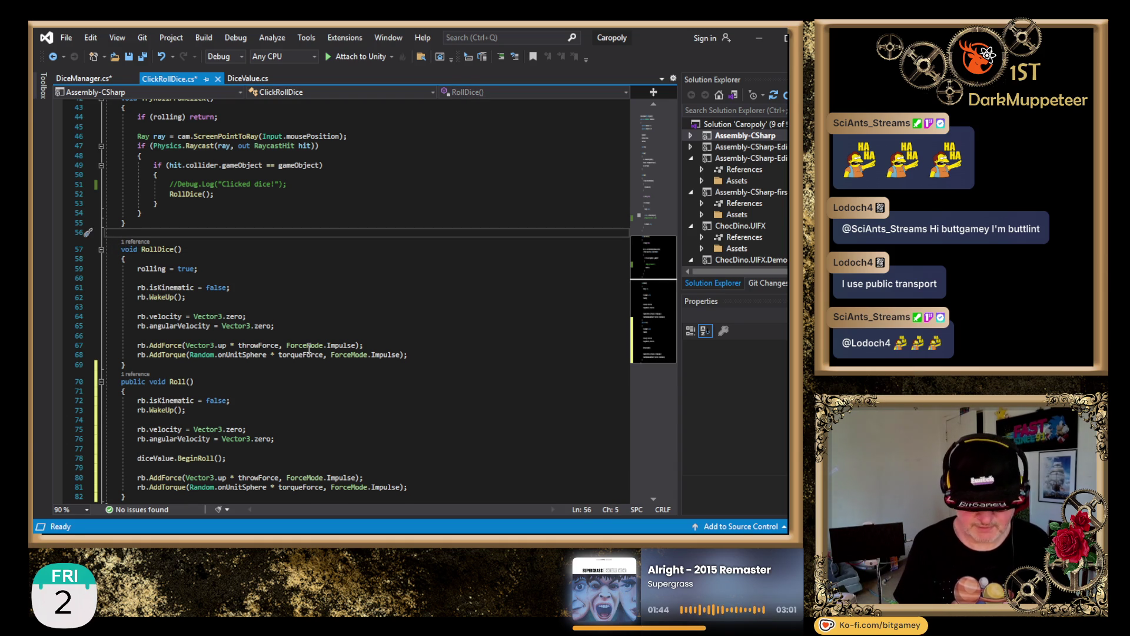
{"action": "key", "text": "Return"}
{"action": "type", "text": "/*"}
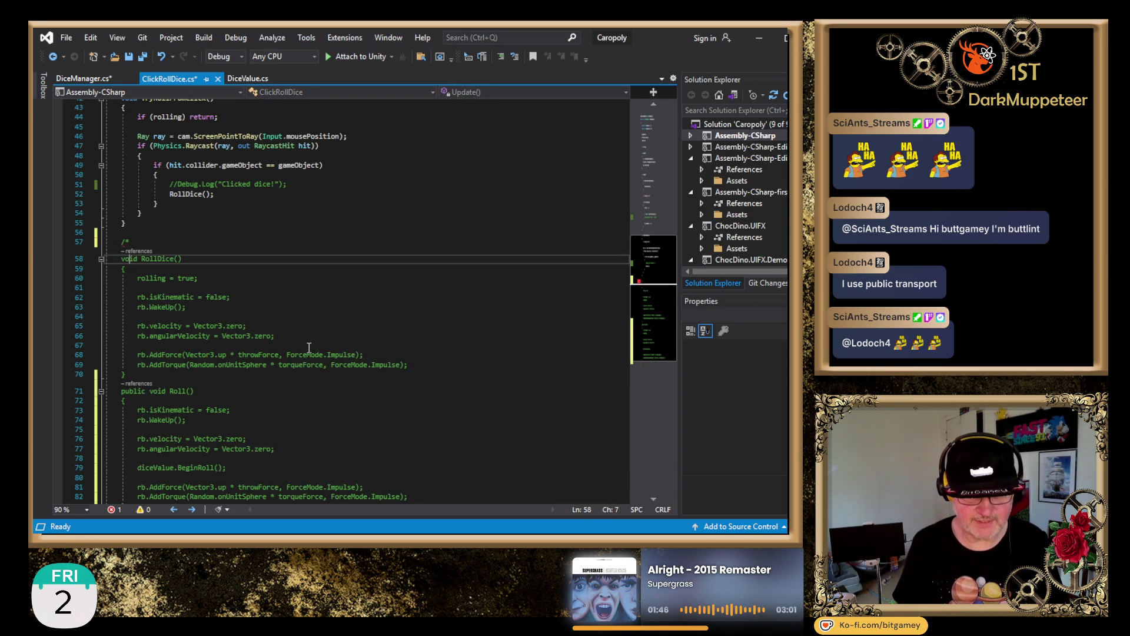
{"action": "key", "text": "Down"}
{"action": "key", "text": "Down"}
{"action": "key", "text": "Down"}
{"action": "key", "text": "Return"}
{"action": "type", "text": "*/"}
{"action": "key", "text": "ctrl+s"}
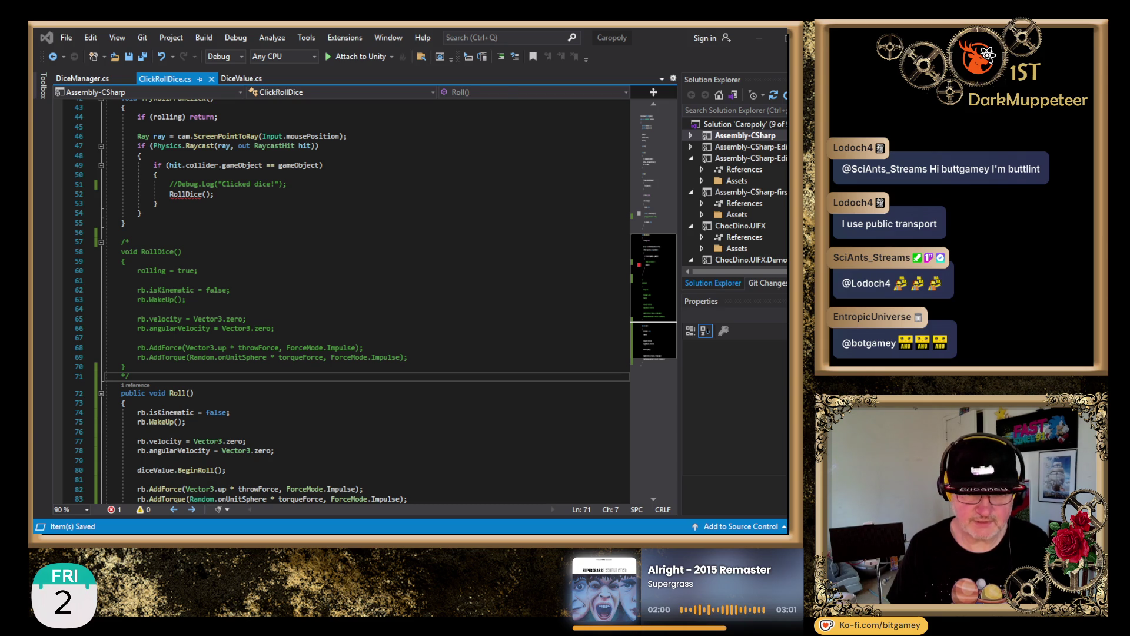
- Change the RollDice() call on line 52 to Roll() and save before returning to Unity
{"action": "left_click", "coordinate": [215, 193]}
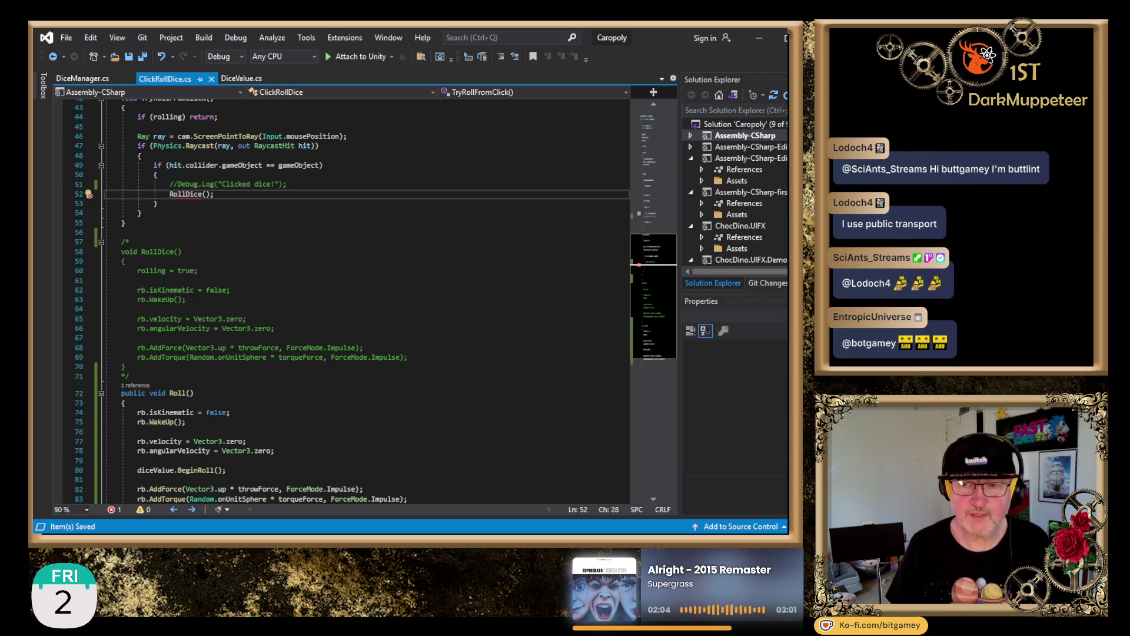
{"action": "key", "text": "alt+Tab"}
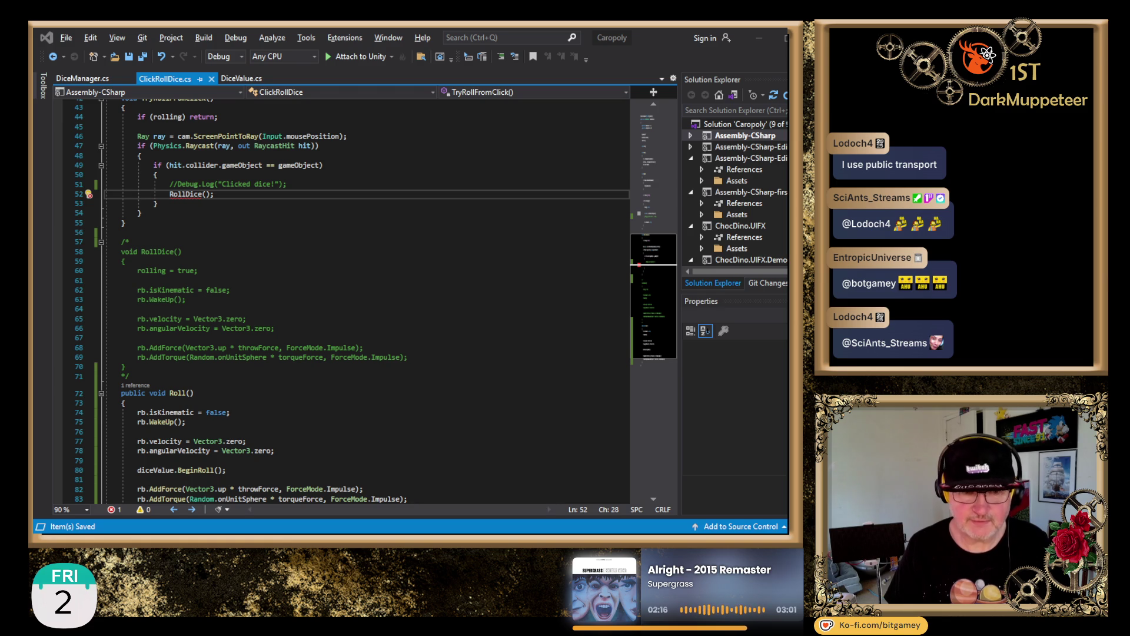
{"action": "key", "text": "Left"}
{"action": "key", "text": "Left"}
{"action": "key", "text": "Left"}
{"action": "key", "text": "BackSpace"}
{"action": "key", "text": "BackSpace"}
{"action": "key", "text": "BackSpace"}
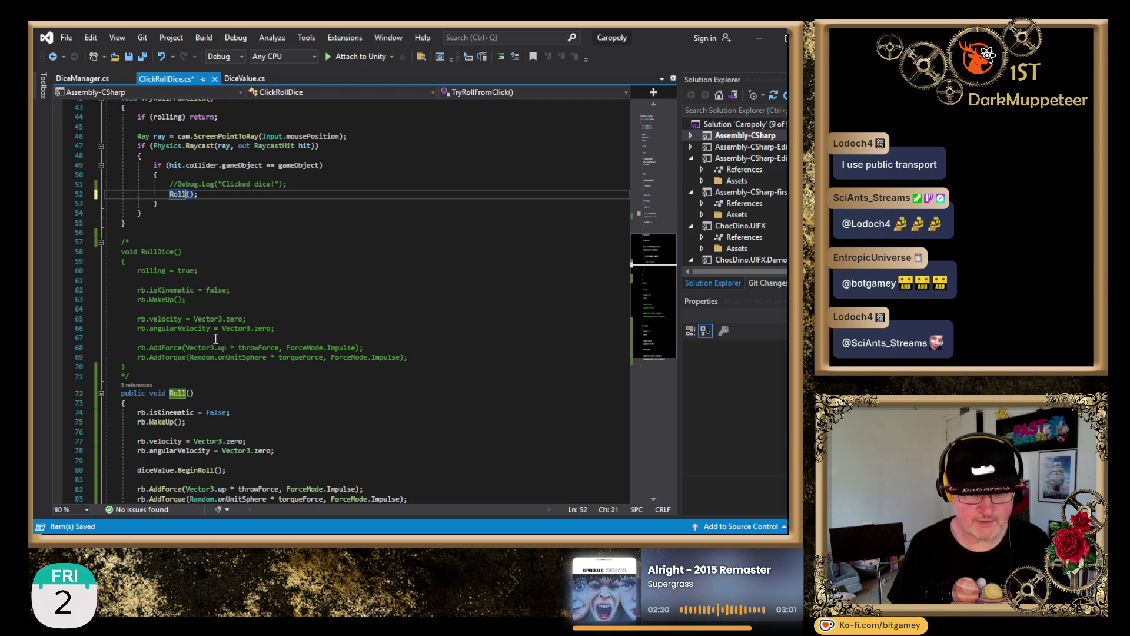
{"action": "key", "text": "ctrl+s"}
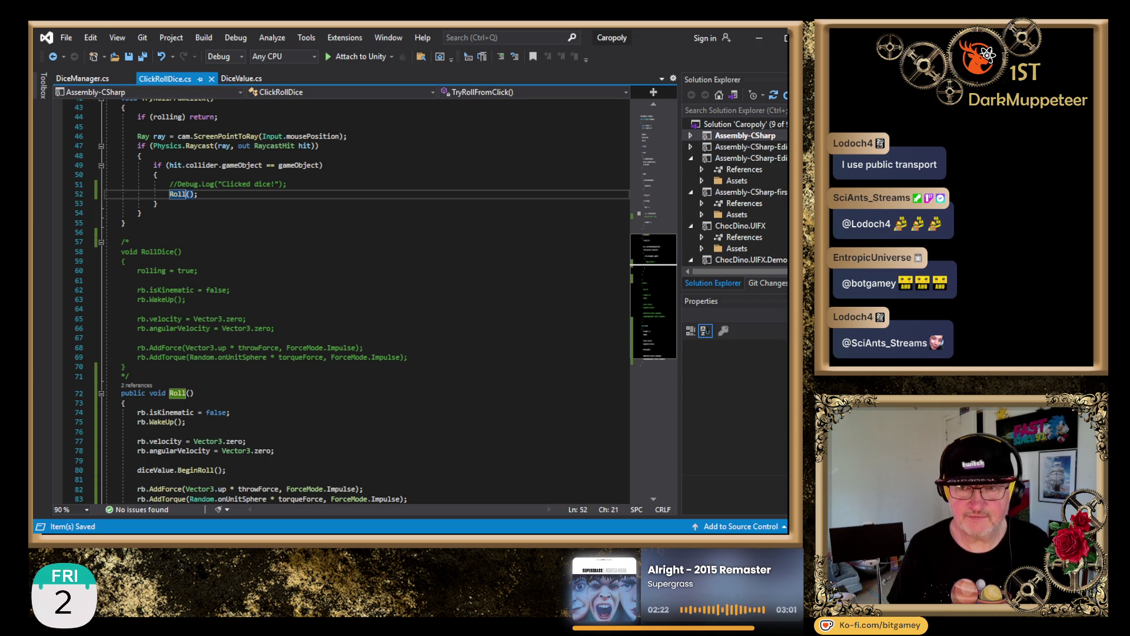
{"action": "key", "text": "alt+Tab"}
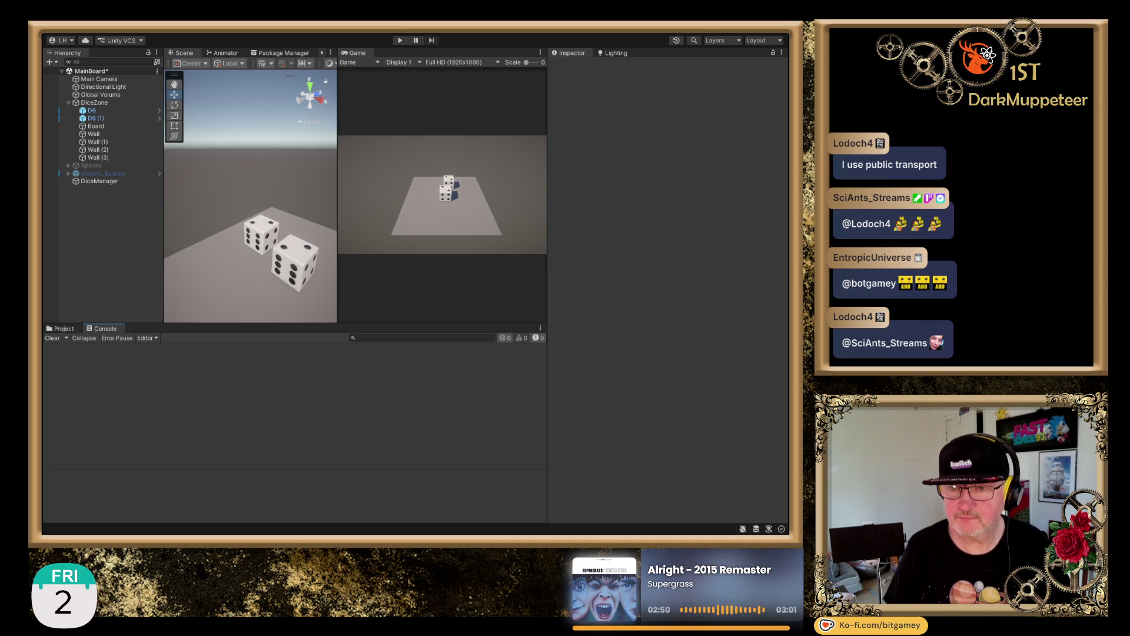
- Enter Play mode, click a die in the Game view to roll it, then exit Play mode
{"action": "left_click", "coordinate": [400, 43]}
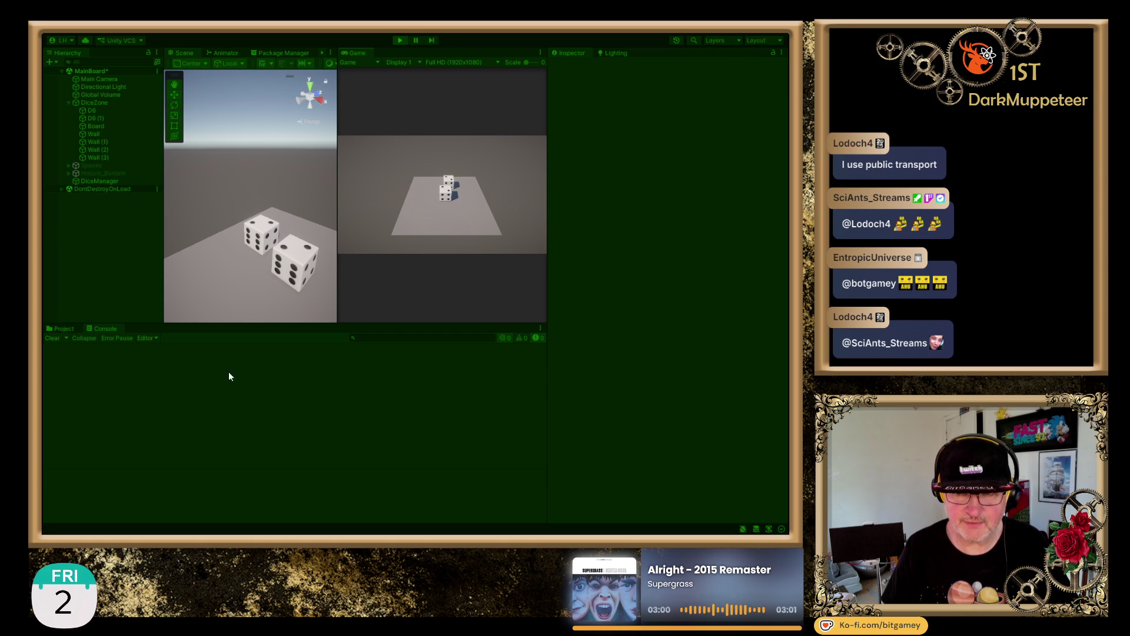
{"action": "left_click", "coordinate": [443, 198]}
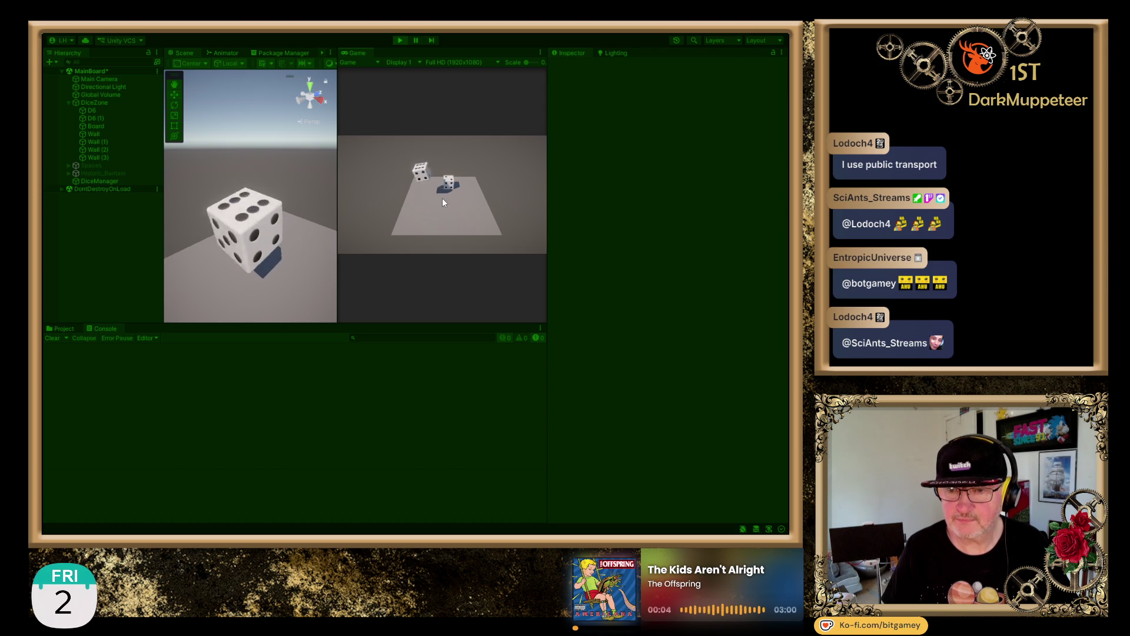
{"action": "left_click", "coordinate": [399, 41]}
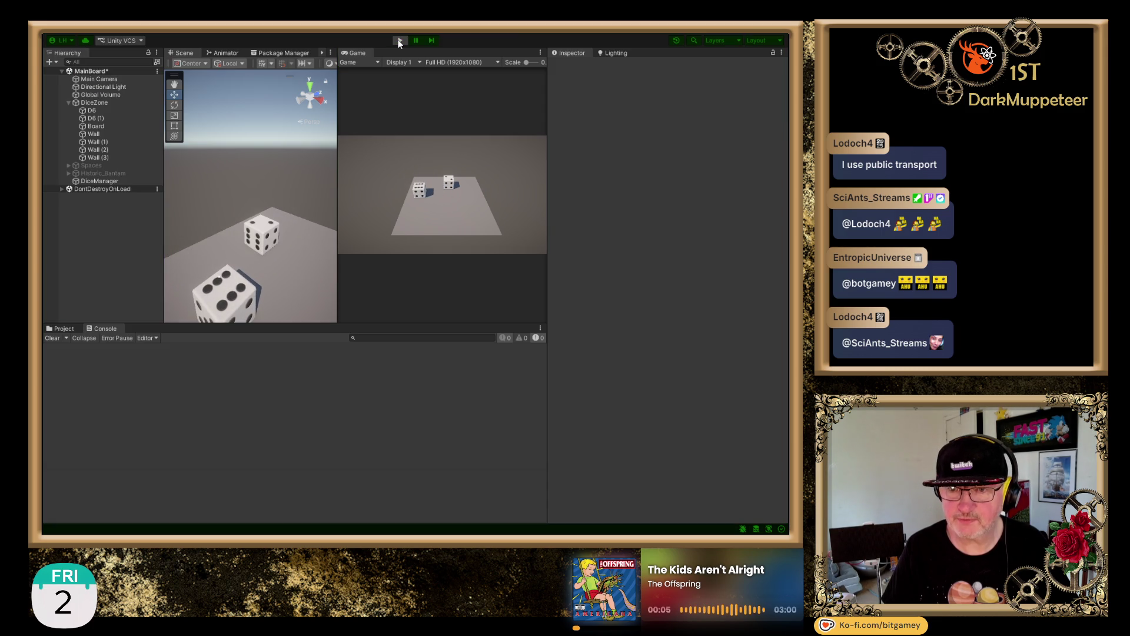
- Give DiceManager's Dice list two slots and assign D6 and D6 (1) to them
{"action": "left_click", "coordinate": [108, 183]}
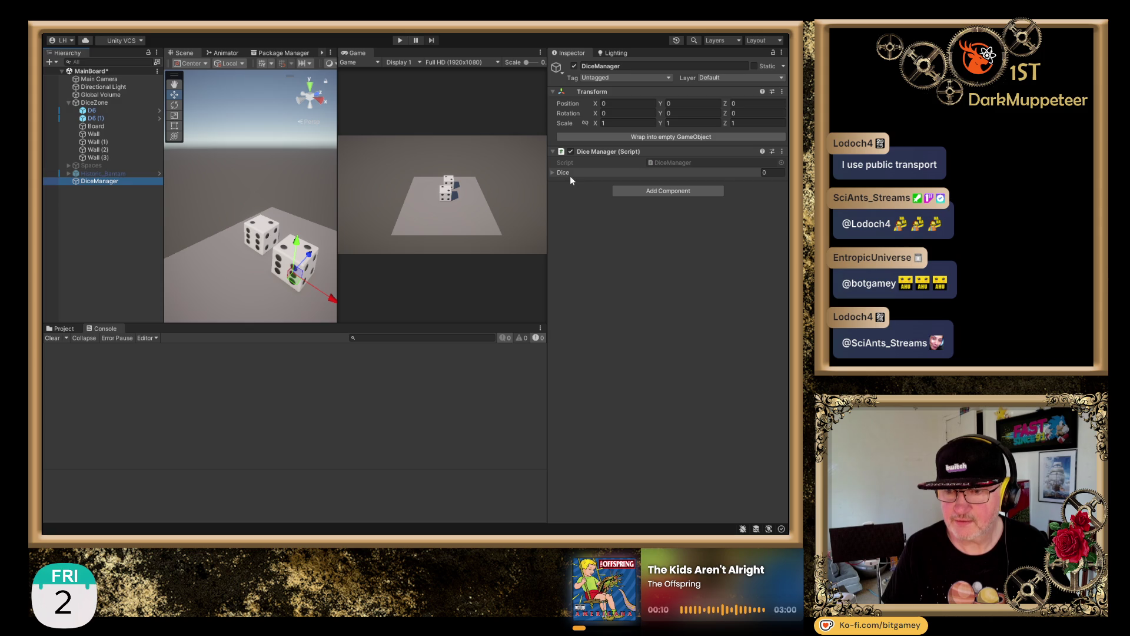
{"action": "left_click", "coordinate": [552, 172]}
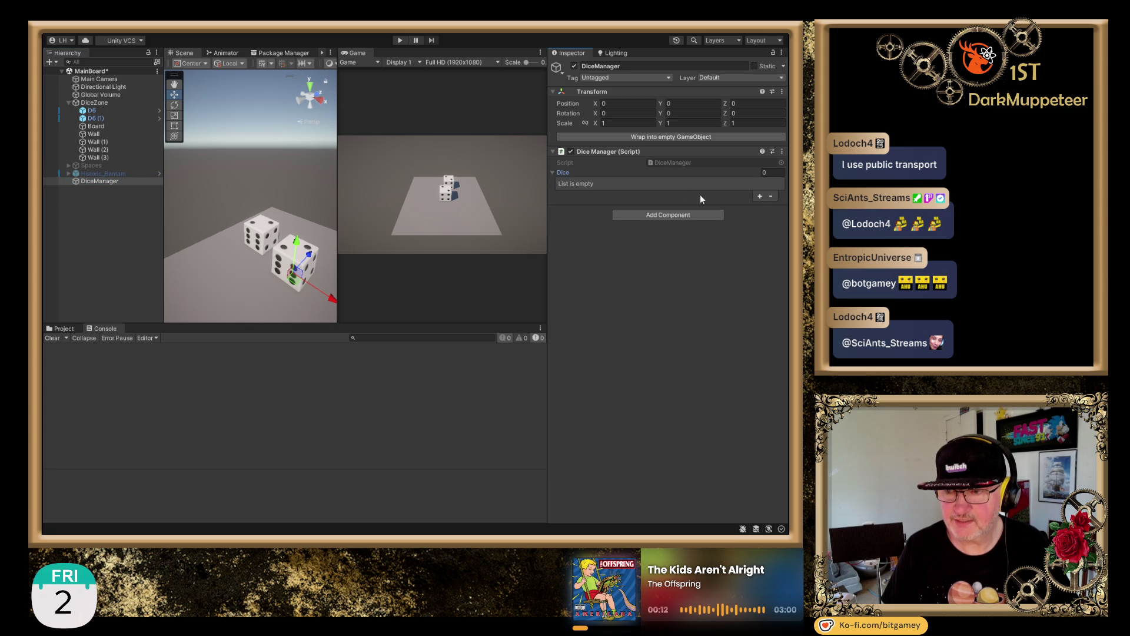
{"action": "left_click", "coordinate": [759, 196]}
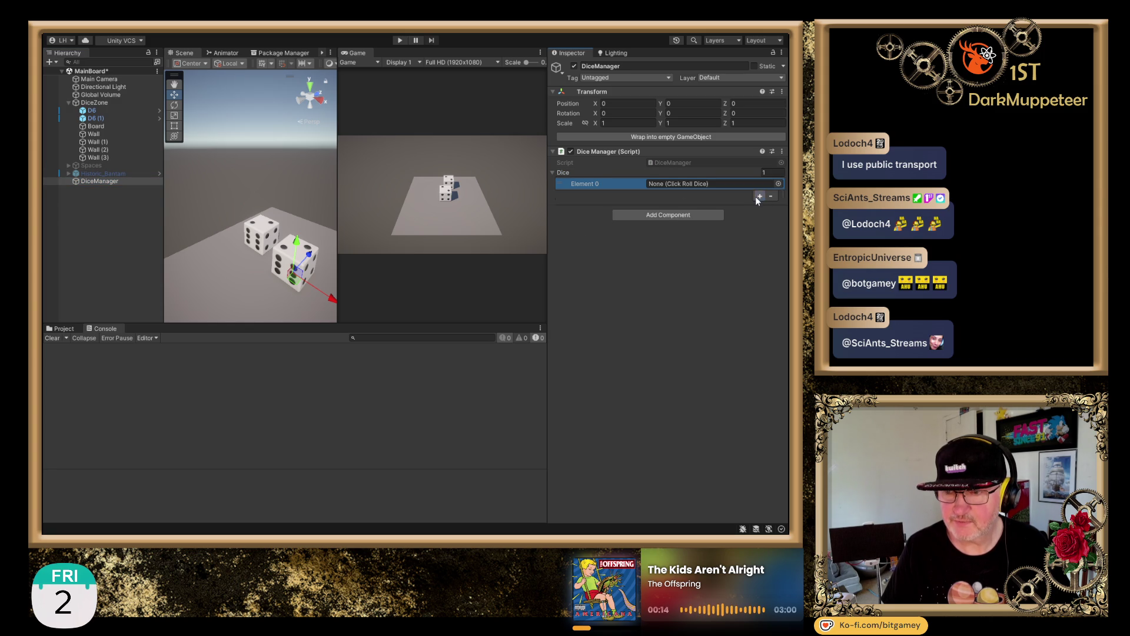
{"action": "left_click", "coordinate": [759, 196]}
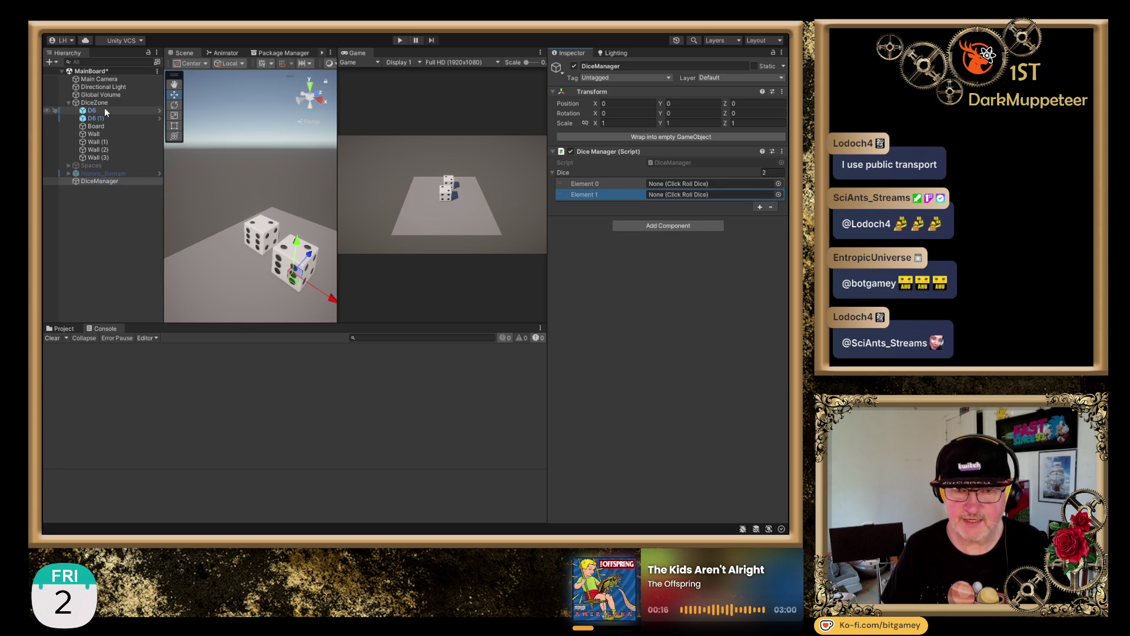
{"action": "left_click_drag", "start_coordinate": [104, 111], "coordinate": [672, 186]}
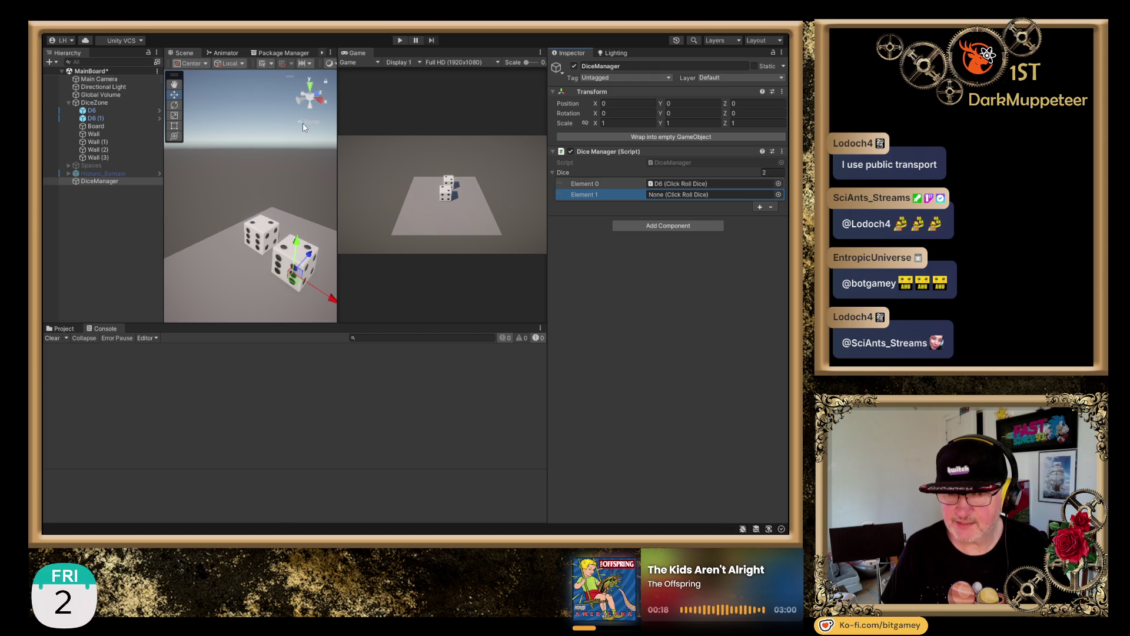
{"action": "mouse_move", "coordinate": [108, 115]}
{"action": "left_mouse_down"}
{"action": "mouse_move", "coordinate": [616, 202]}
{"action": "mouse_move", "coordinate": [690, 197]}
{"action": "left_mouse_up"}
- Run the scene, click each die to roll it, and check what Elements 0 and 1 reference
{"action": "left_click", "coordinate": [398, 39]}
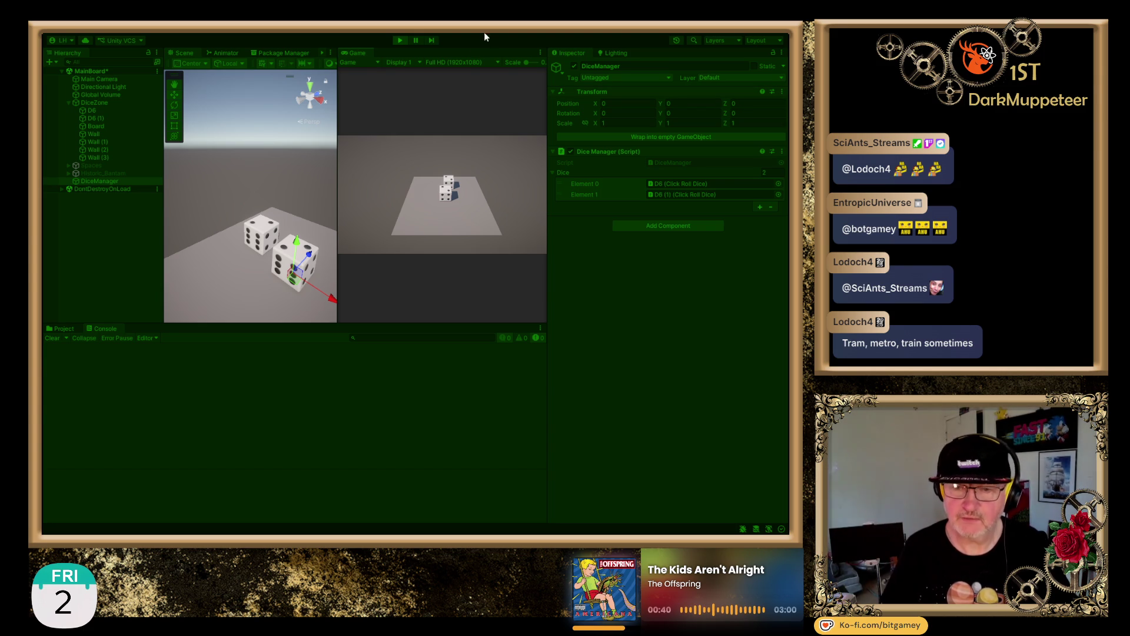
{"action": "left_click", "coordinate": [443, 196]}
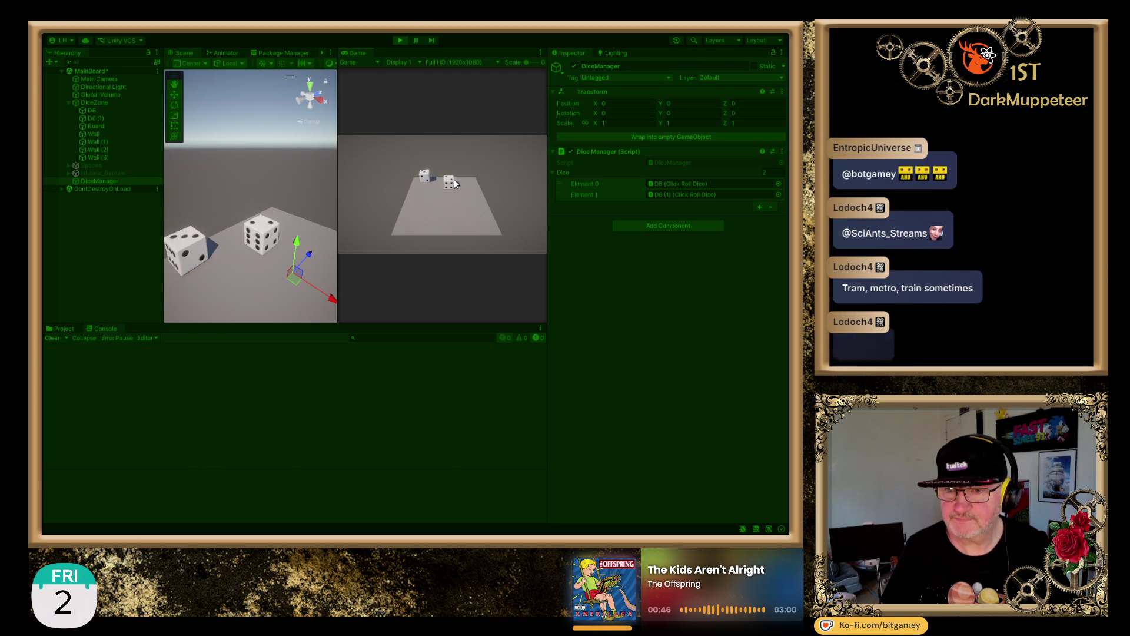
{"action": "left_click", "coordinate": [448, 181]}
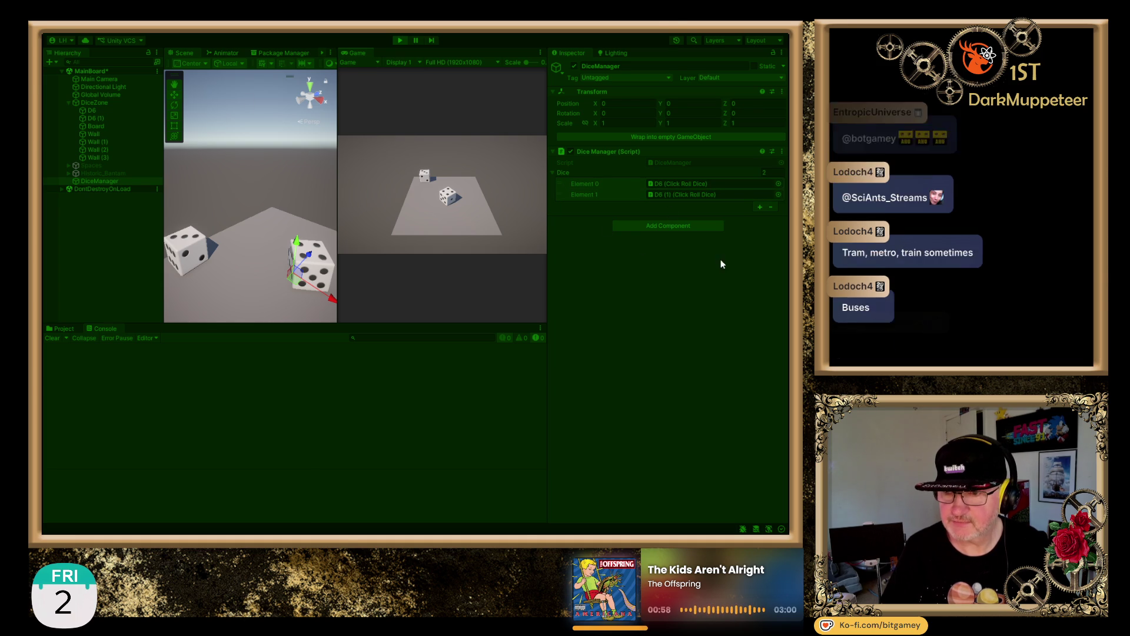
{"action": "left_click", "coordinate": [682, 185]}
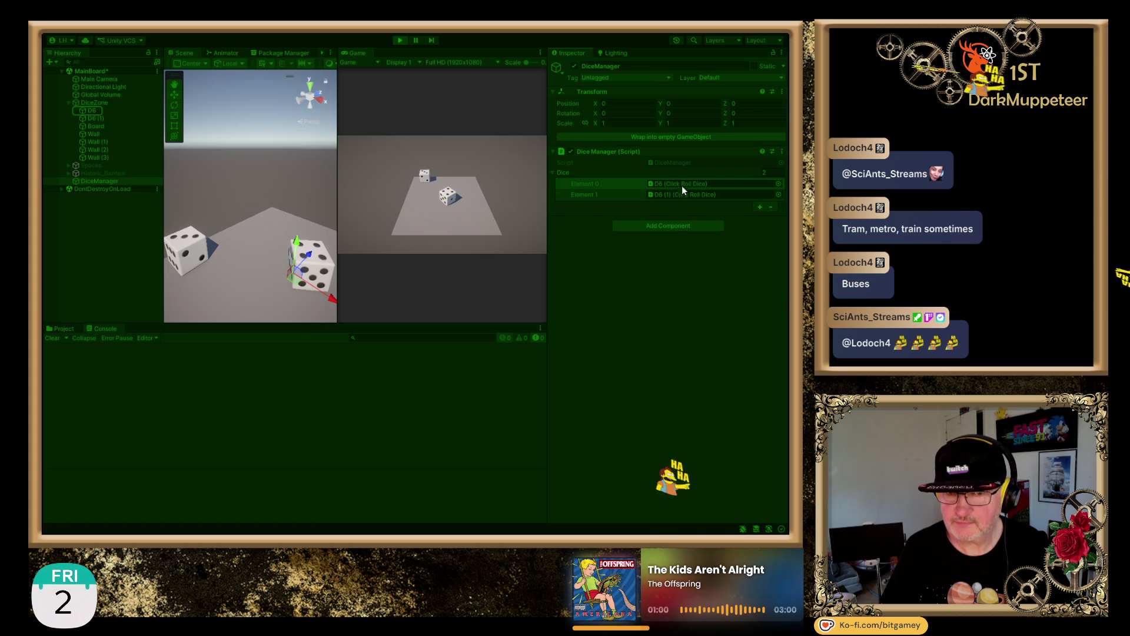
{"action": "left_click", "coordinate": [684, 193]}
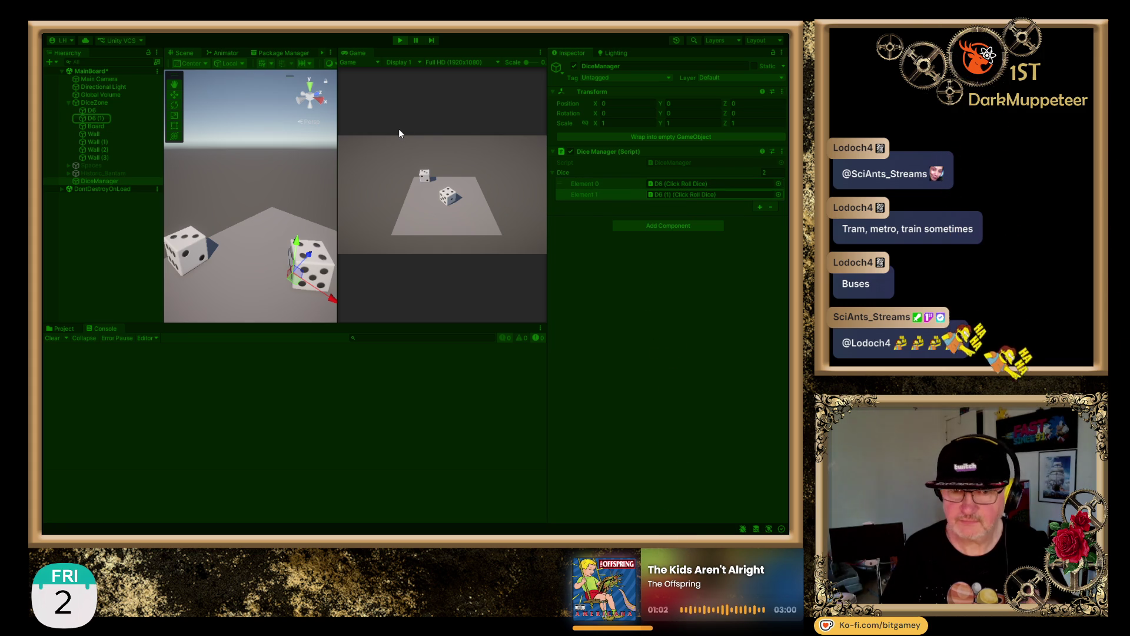
{"action": "left_click", "coordinate": [399, 39]}
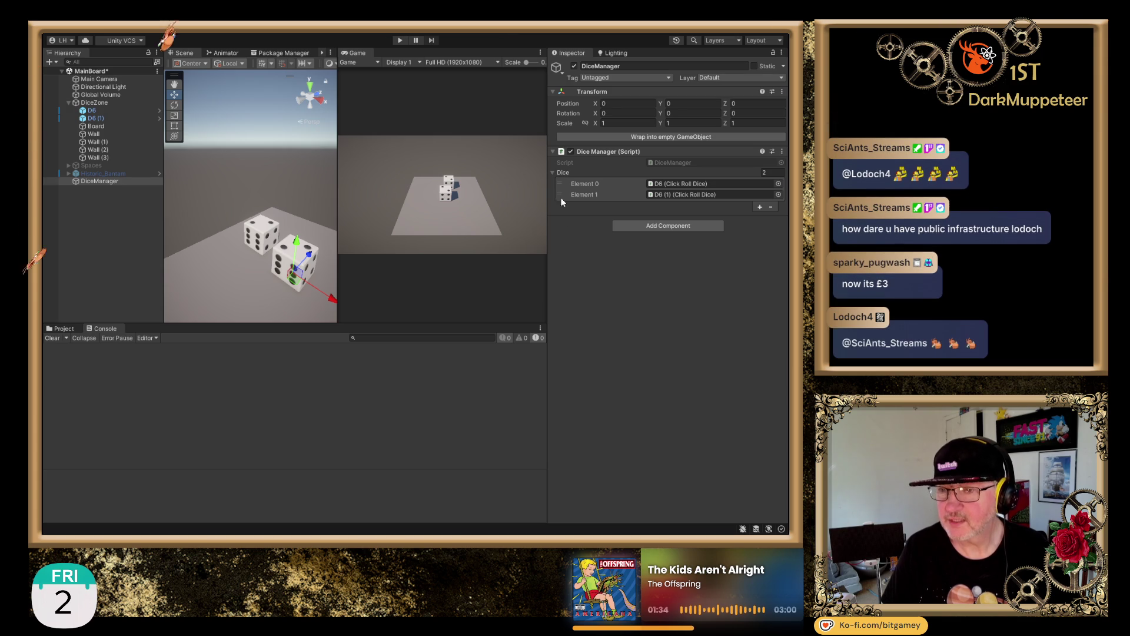
{"action": "left_click", "coordinate": [105, 180]}
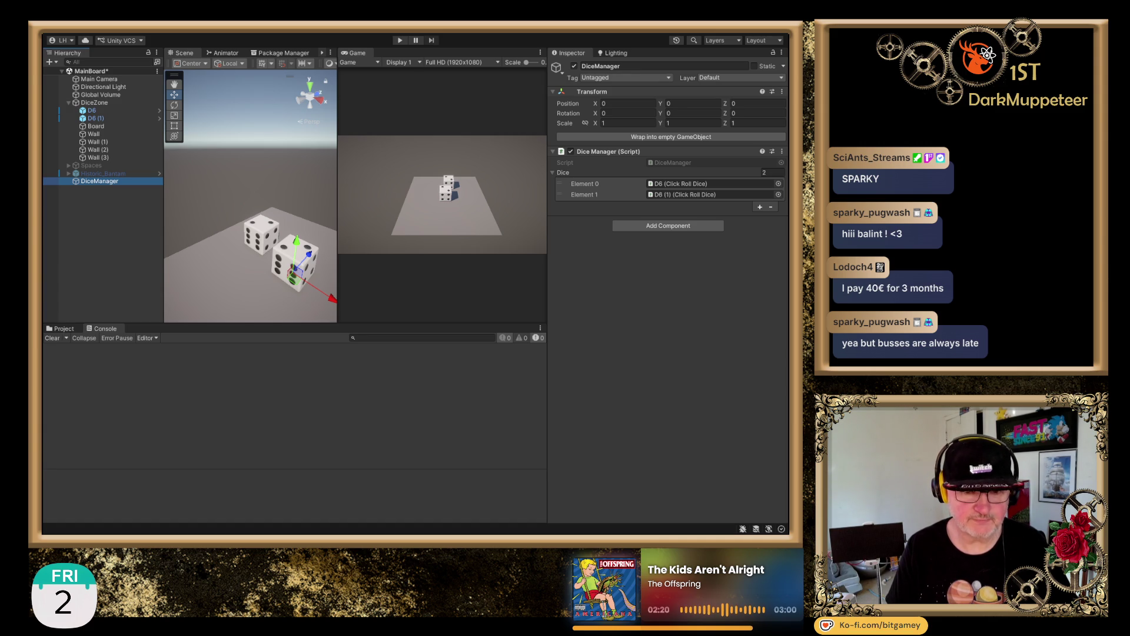
- Play the scene, click the Game view three times to roll both dice, then stop
{"action": "left_click", "coordinate": [400, 41]}
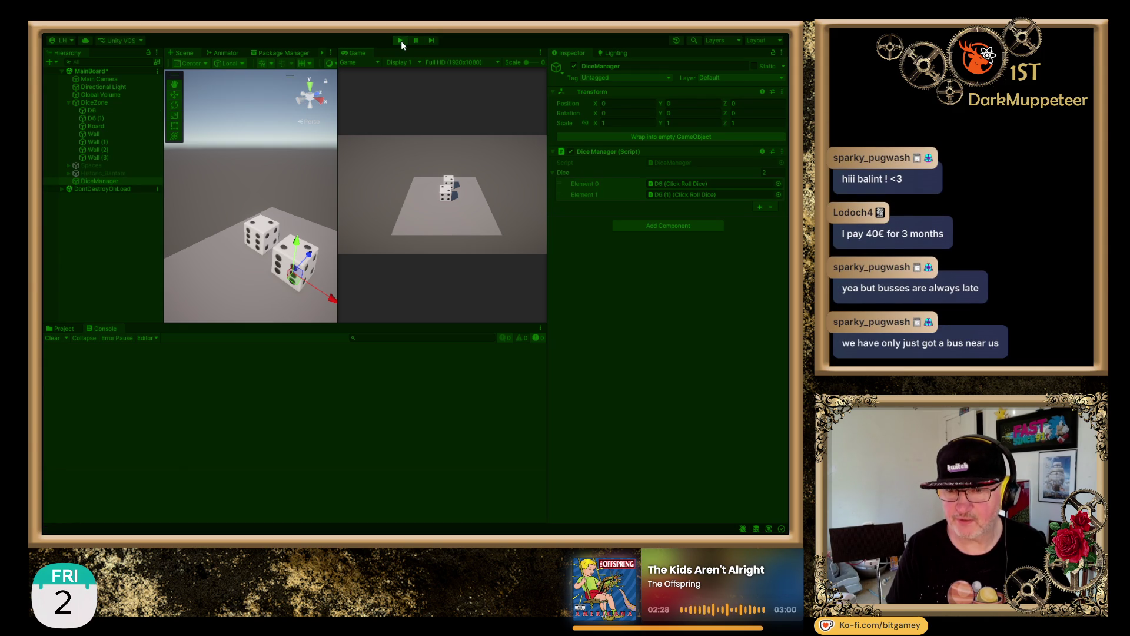
{"action": "left_click", "coordinate": [443, 193]}
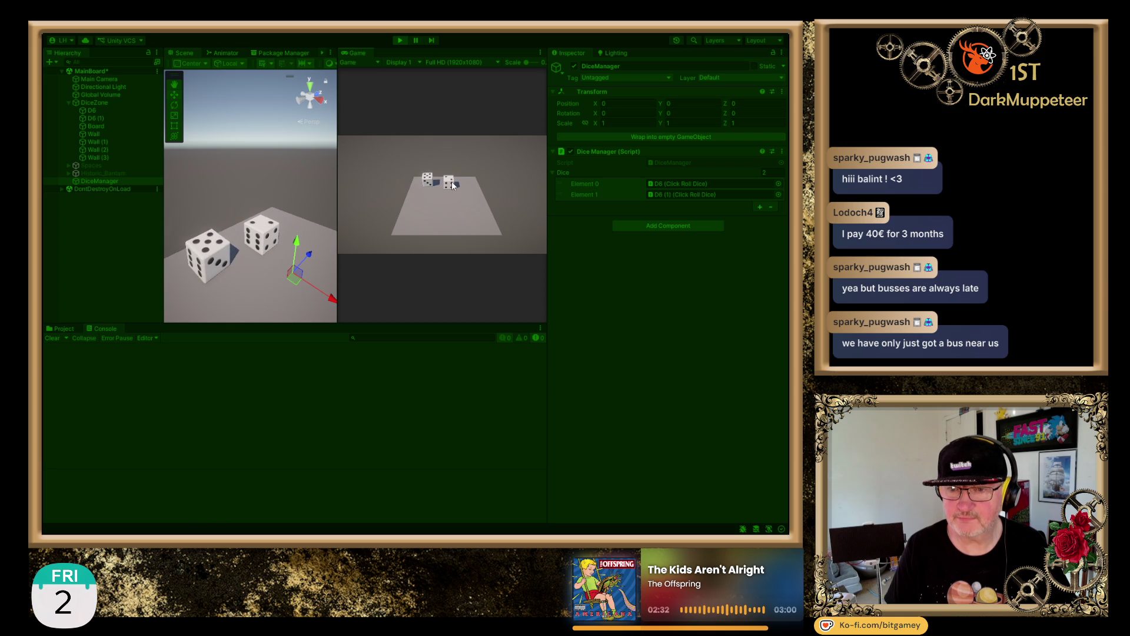
{"action": "left_click", "coordinate": [452, 184]}
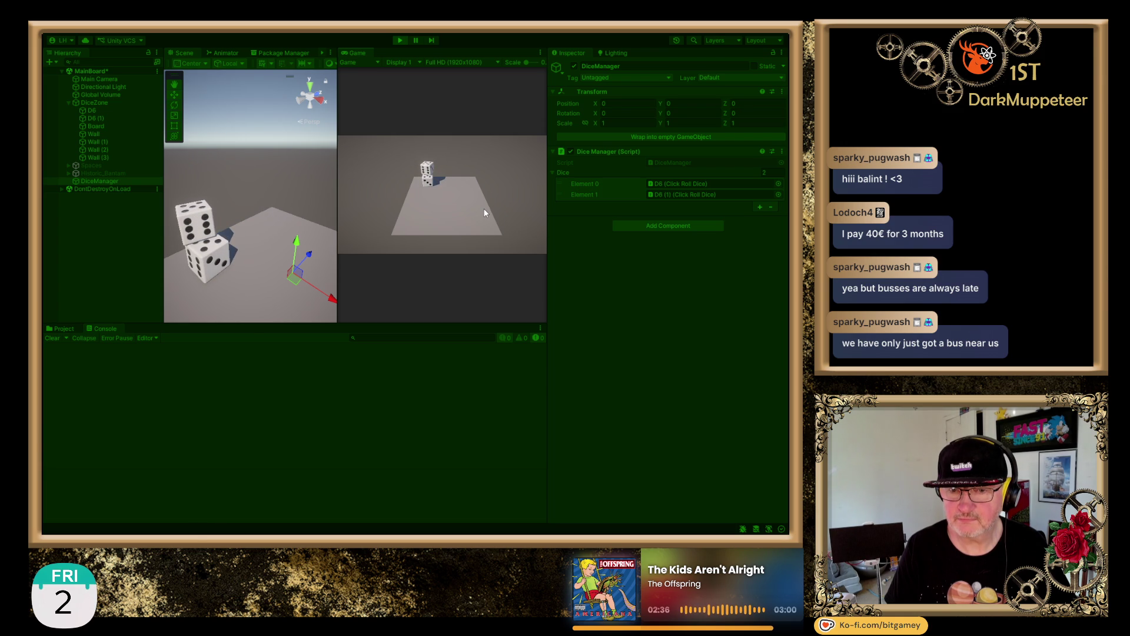
{"action": "left_click", "coordinate": [426, 187]}
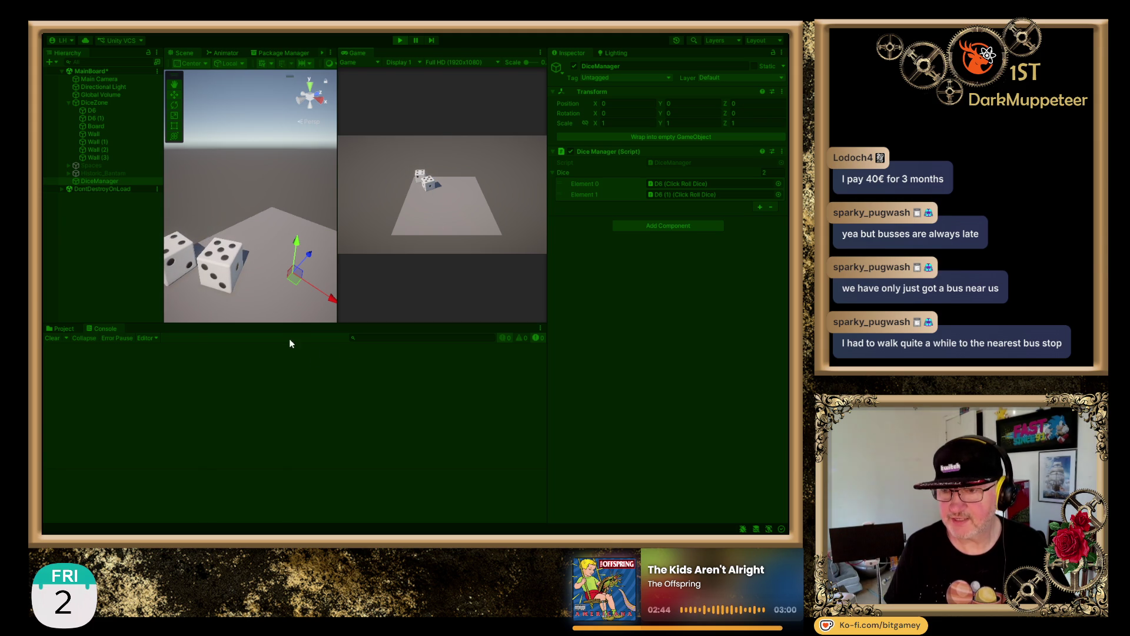
{"action": "left_click", "coordinate": [397, 41]}
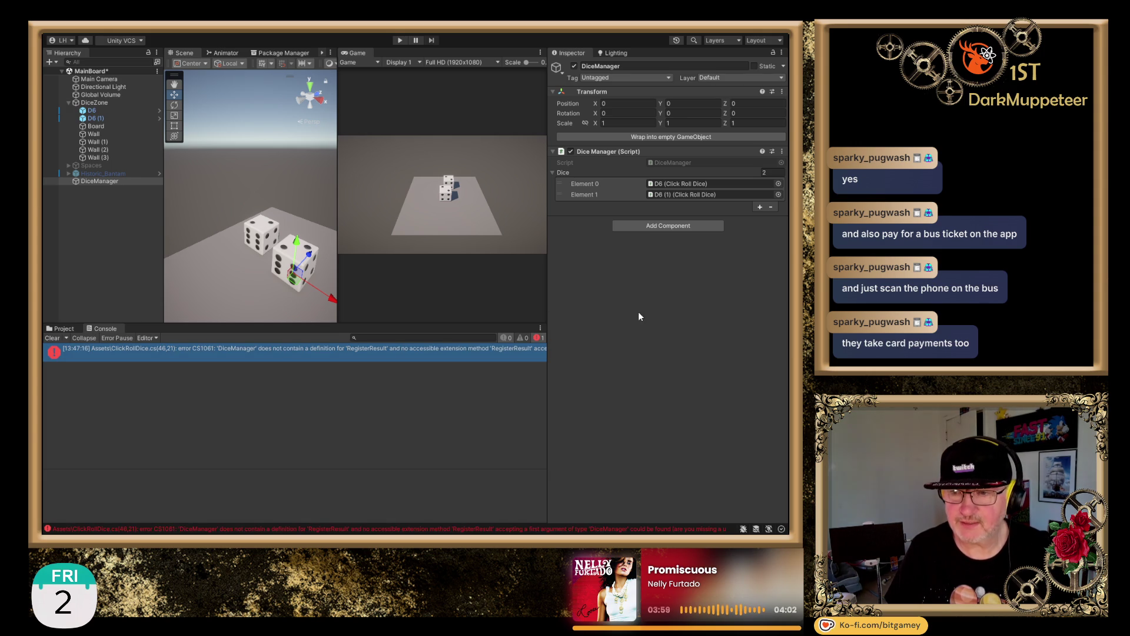
- Remove the Dice Value component from both D6 and D6 (1), then open the CS1061 error details
{"action": "left_click", "coordinate": [97, 111]}
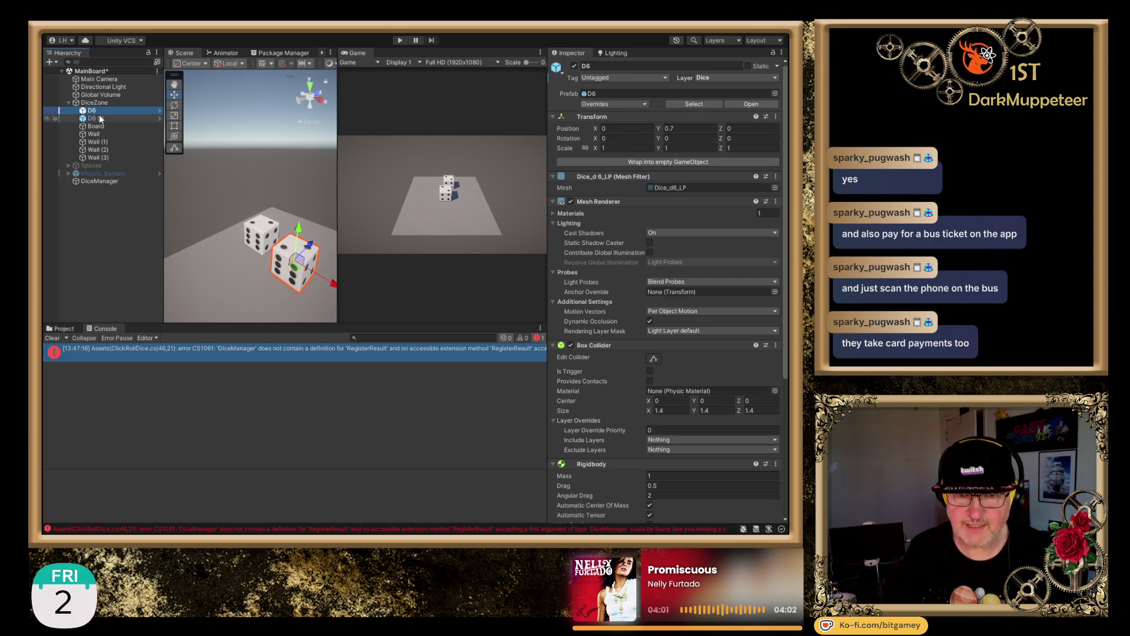
{"action": "left_click", "coordinate": [100, 119], "text": "shift"}
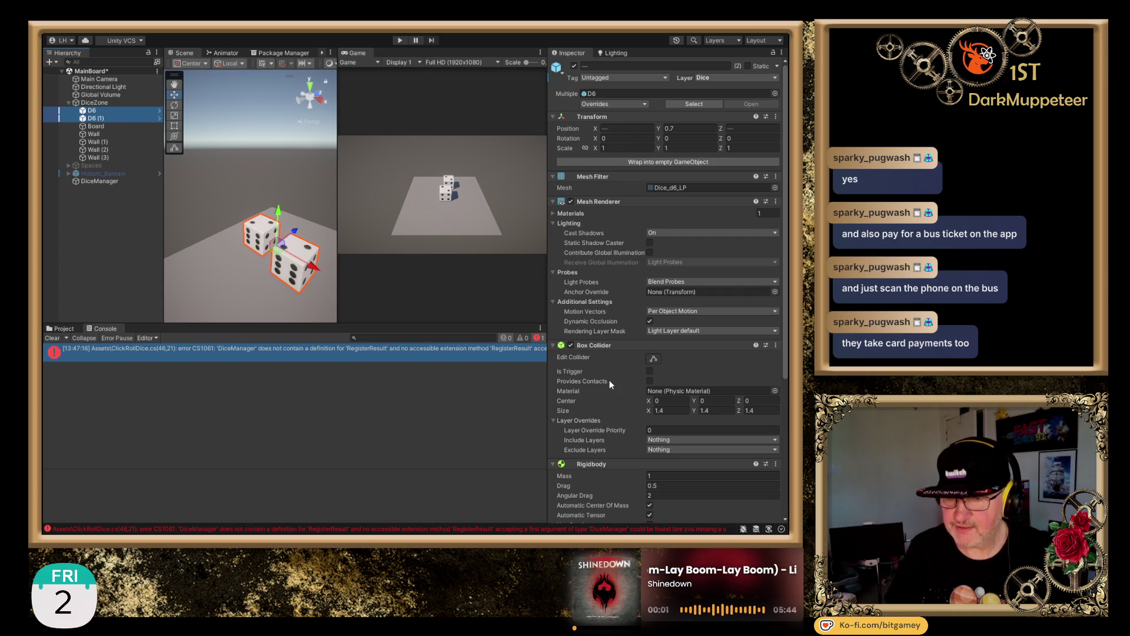
{"action": "left_click", "coordinate": [554, 345]}
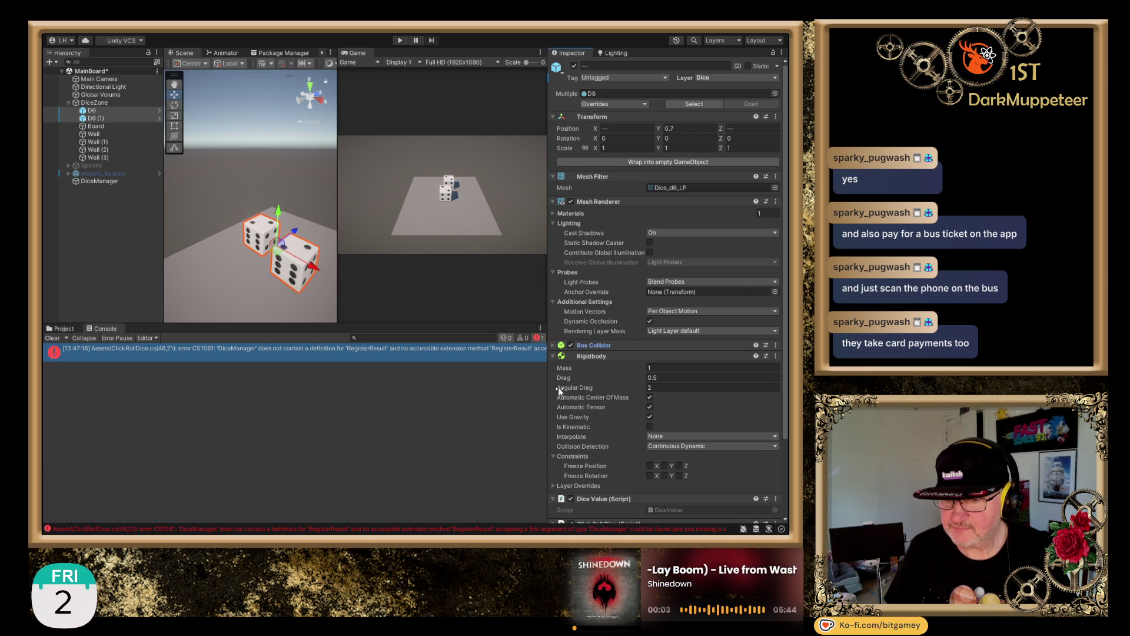
{"action": "left_click", "coordinate": [554, 356]}
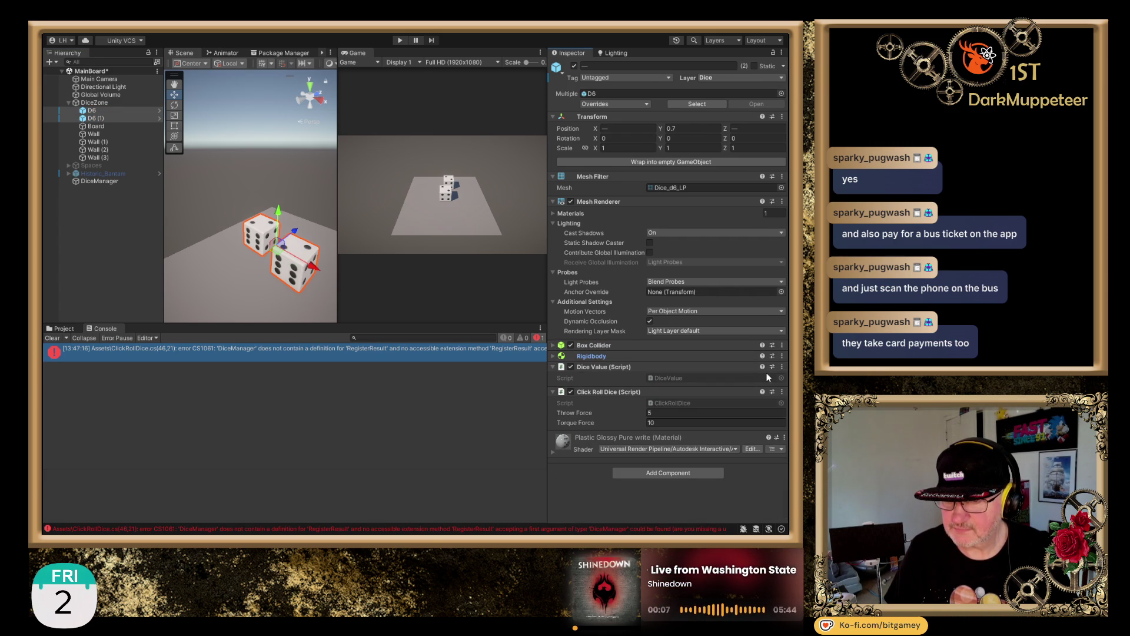
{"action": "left_click", "coordinate": [782, 367]}
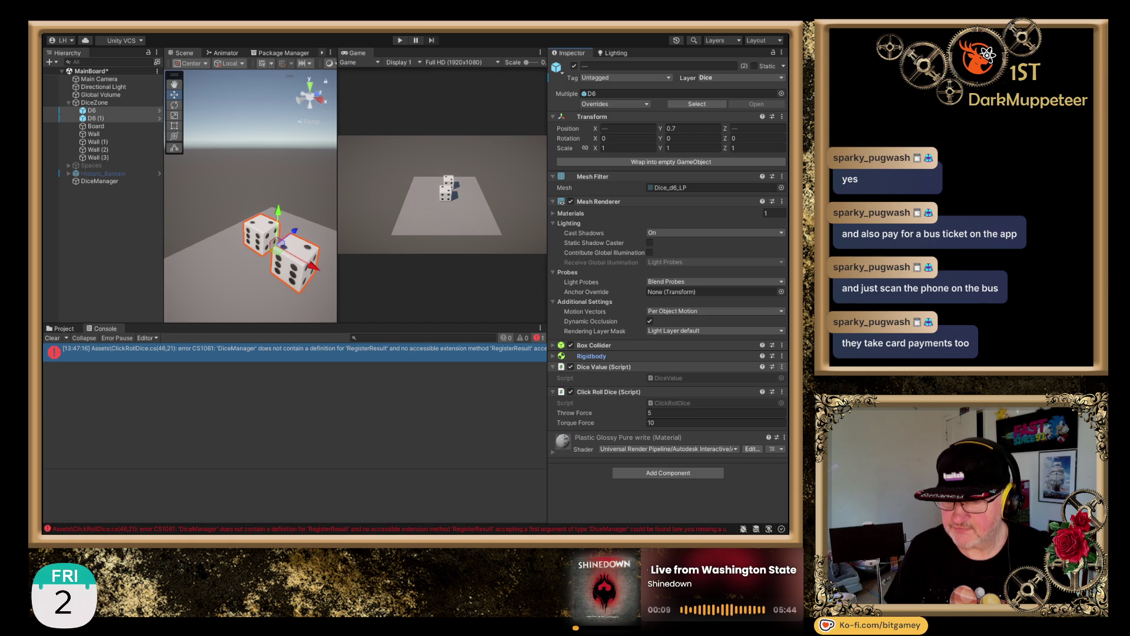
{"action": "left_click", "coordinate": [819, 391]}
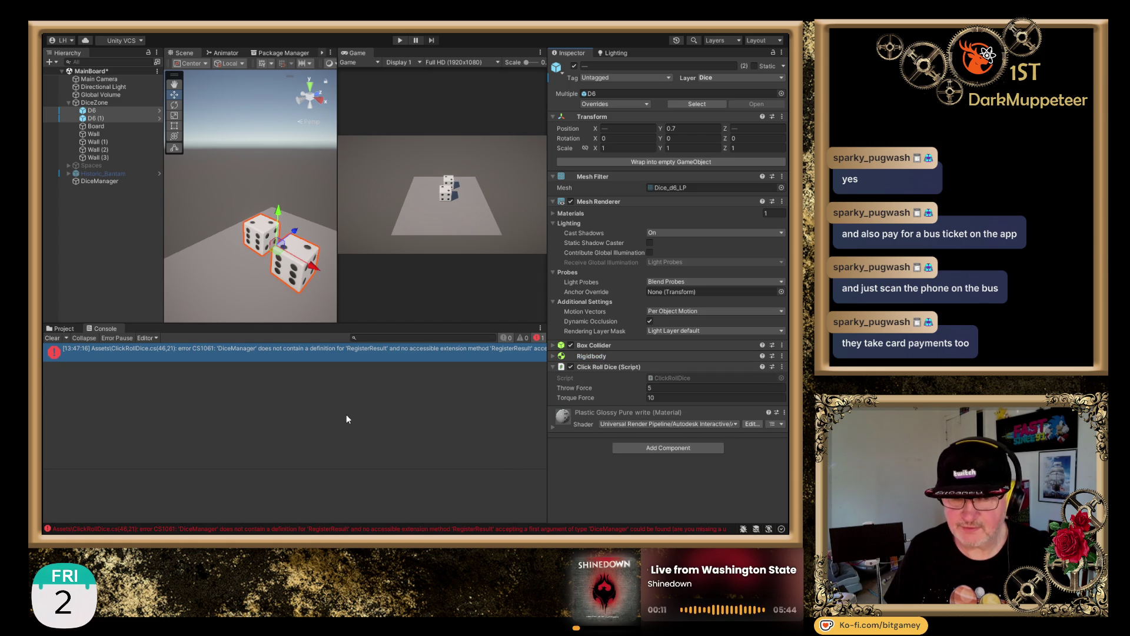
{"action": "left_click", "coordinate": [309, 355]}
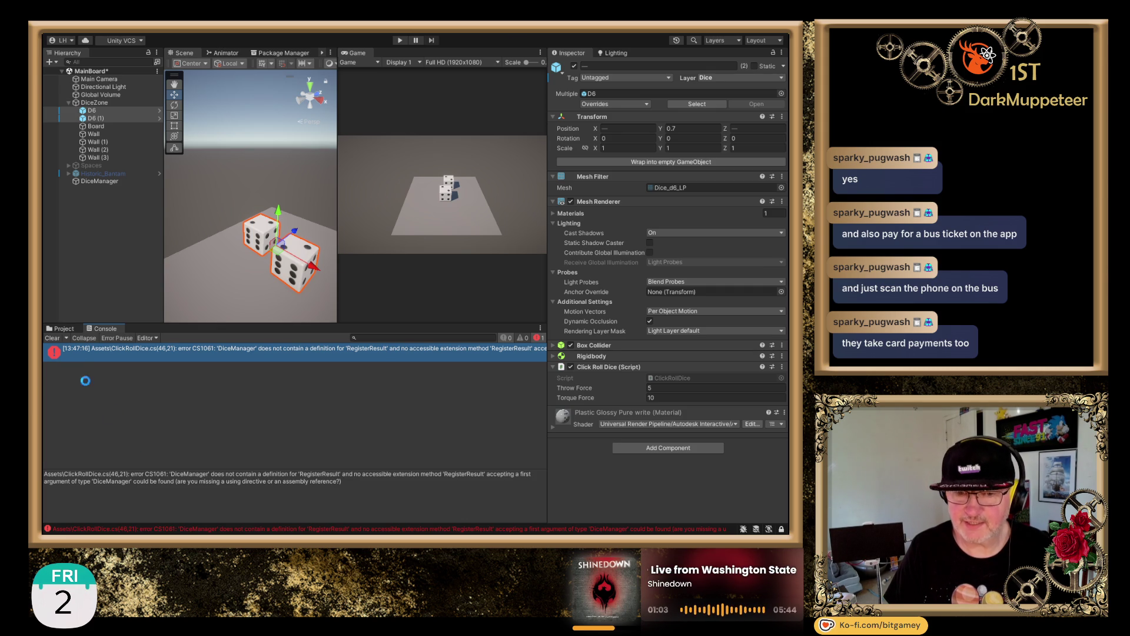
- Rename the ClickRollDice script in the Assets folder to Dice and check the Console
{"action": "left_click", "coordinate": [66, 327]}
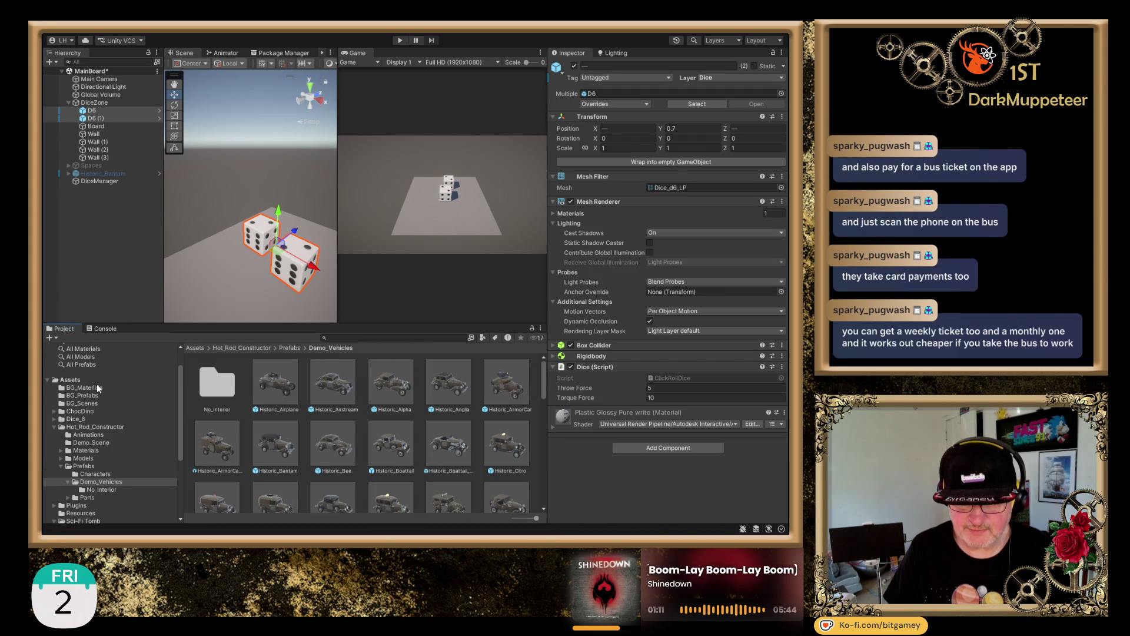
{"action": "left_click", "coordinate": [80, 381]}
{"action": "scroll", "coordinate": [345, 431], "scroll_direction": "down", "scroll_amount": 1}
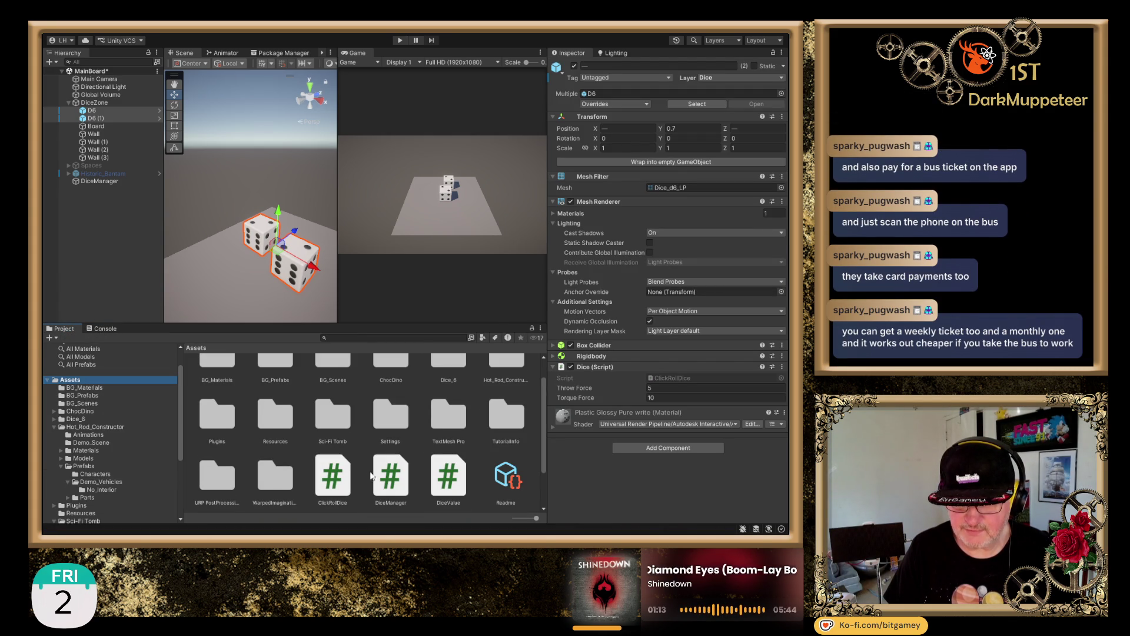
{"action": "left_click", "coordinate": [330, 501]}
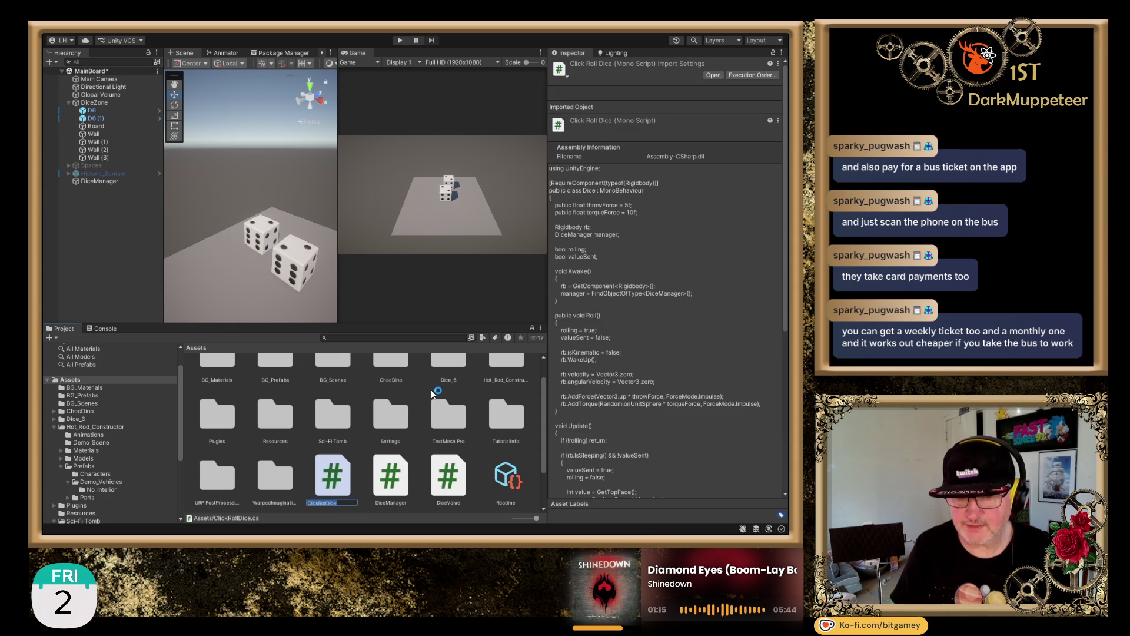
{"action": "key", "text": "BackSpace"}
{"action": "key", "text": "BackSpace"}
{"action": "key", "text": "BackSpace"}
{"action": "key", "text": "Return"}
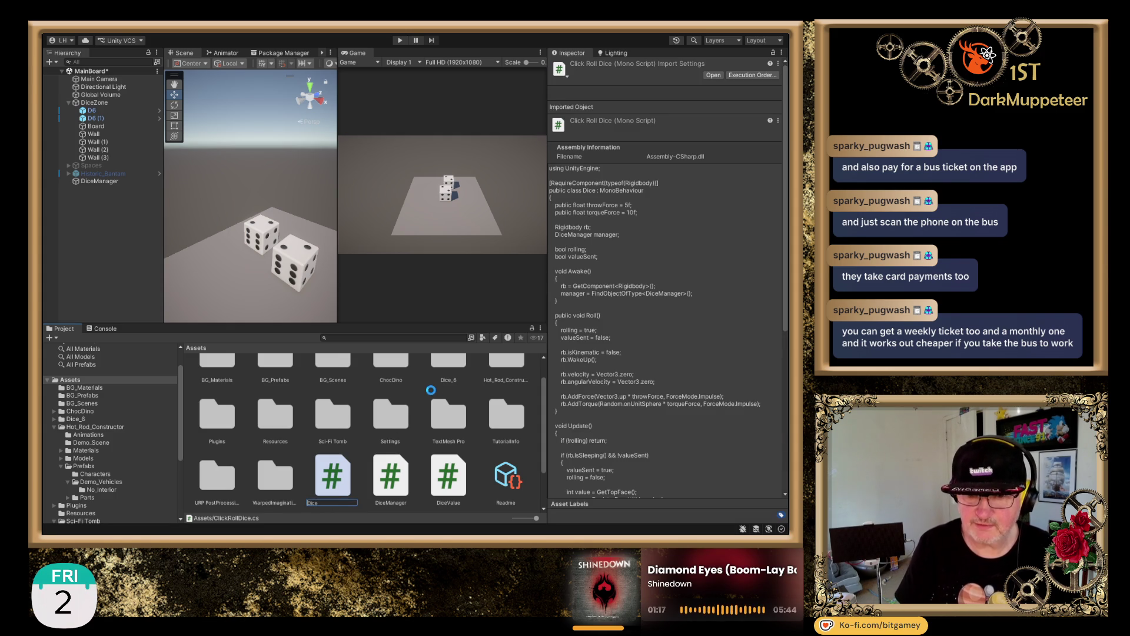
{"action": "left_click", "coordinate": [107, 330]}
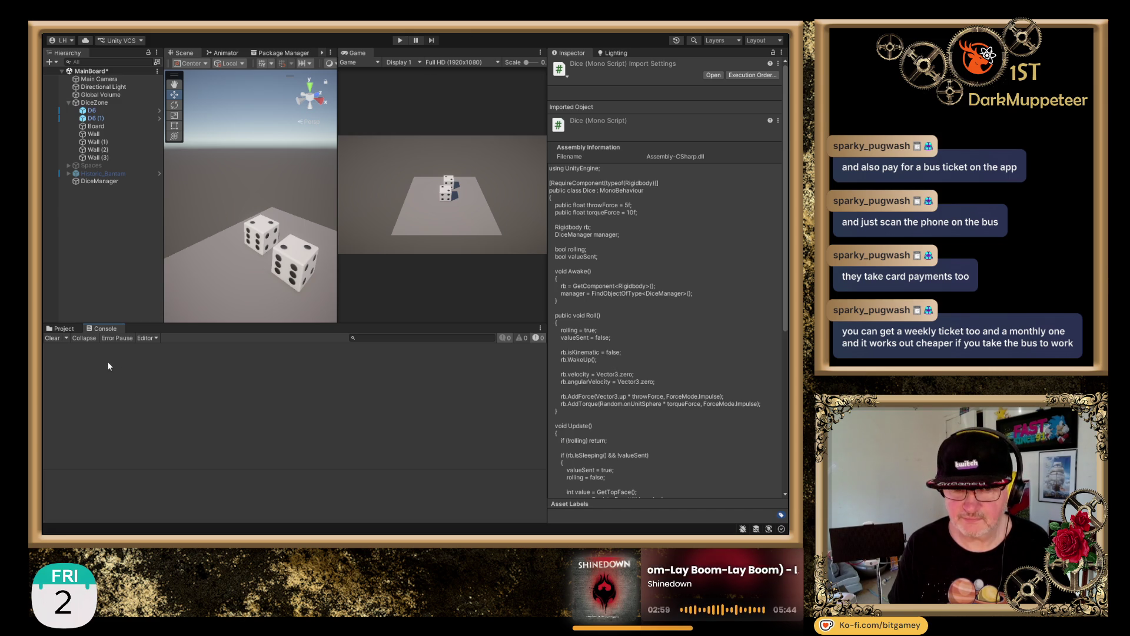
- Go back to the Project window's Assets browser once the console shows no errors
{"action": "left_click", "coordinate": [61, 330]}
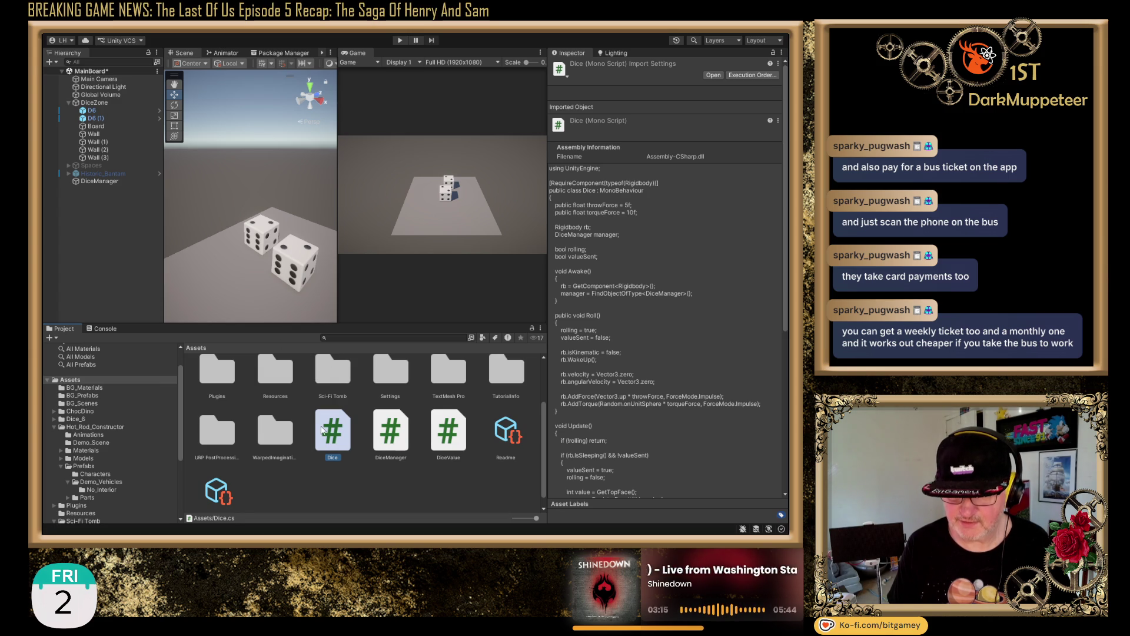
- Rename the DiceValue script in Assets to DiceClick
{"action": "left_click", "coordinate": [449, 443]}
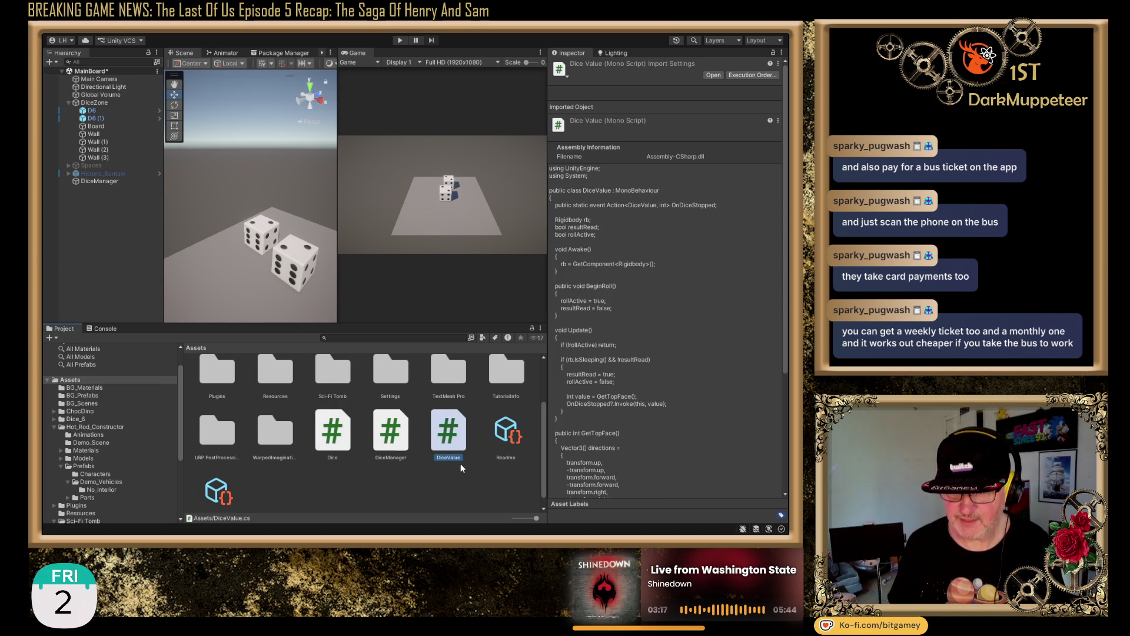
{"action": "left_click", "coordinate": [450, 459]}
{"action": "type", "text": "DiceVal"}
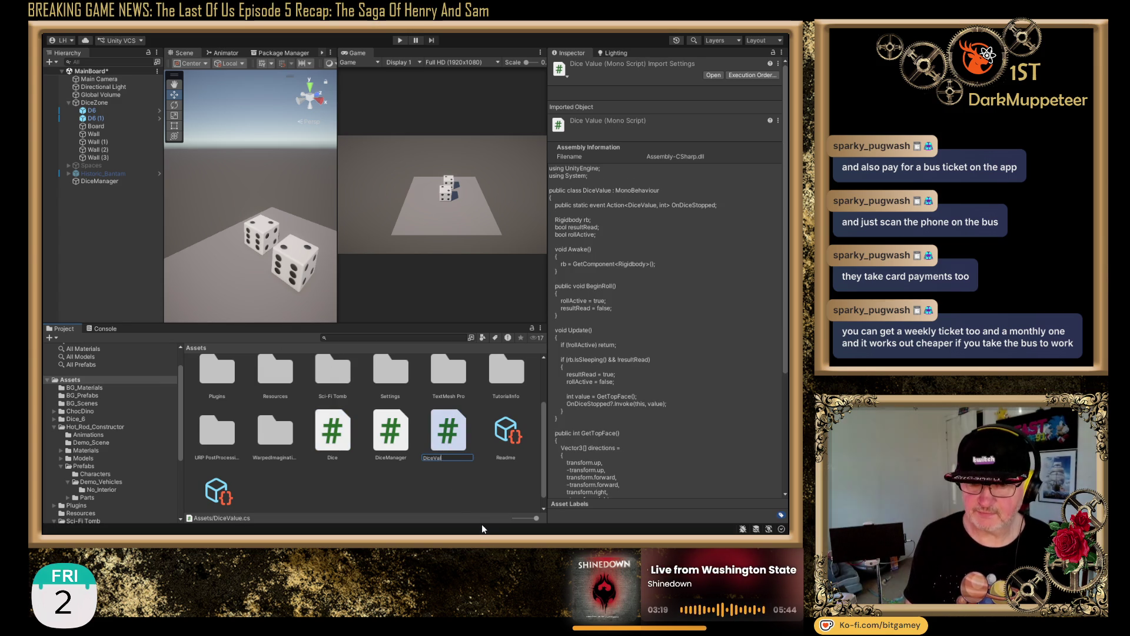
{"action": "key", "text": "BackSpace"}
{"action": "key", "text": "BackSpace"}
{"action": "key", "text": "BackSpace"}
{"action": "type", "text": "Click"}
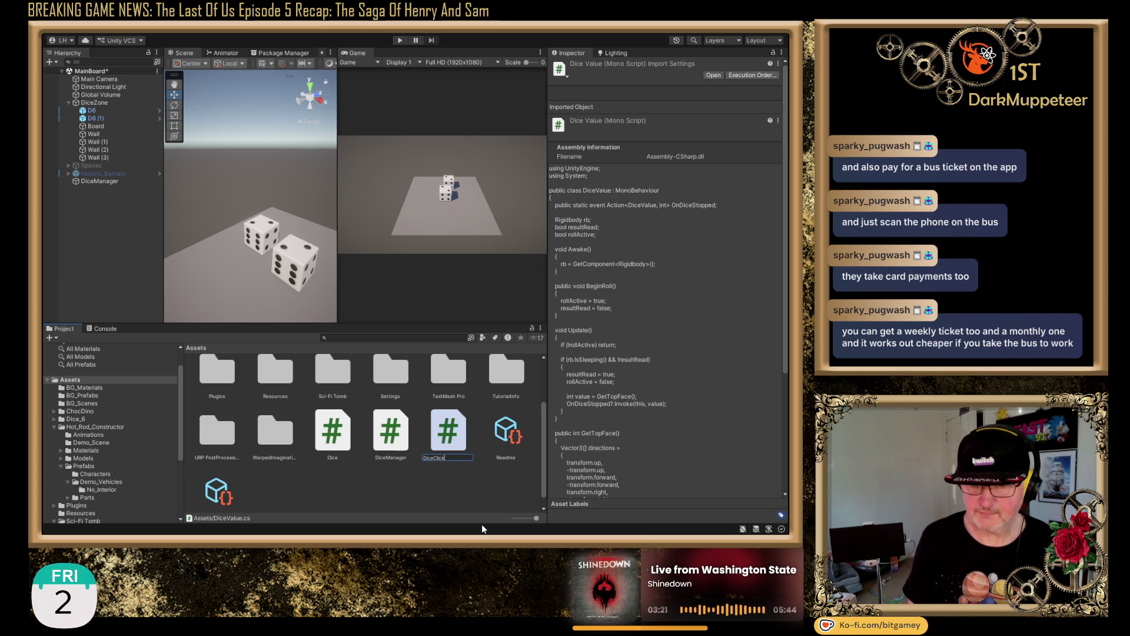
{"action": "key", "text": "Return"}
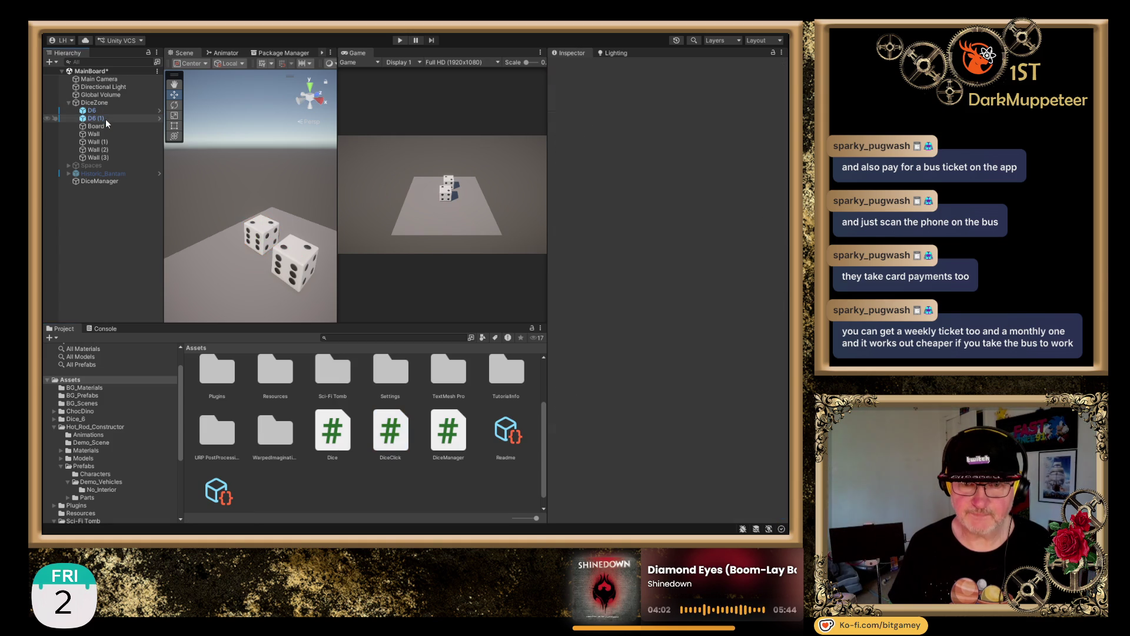
- Add the DiceClick script component to both D6 and D6 (1)
{"action": "left_click", "coordinate": [108, 109]}
{"action": "left_click", "coordinate": [108, 115], "text": "ctrl"}
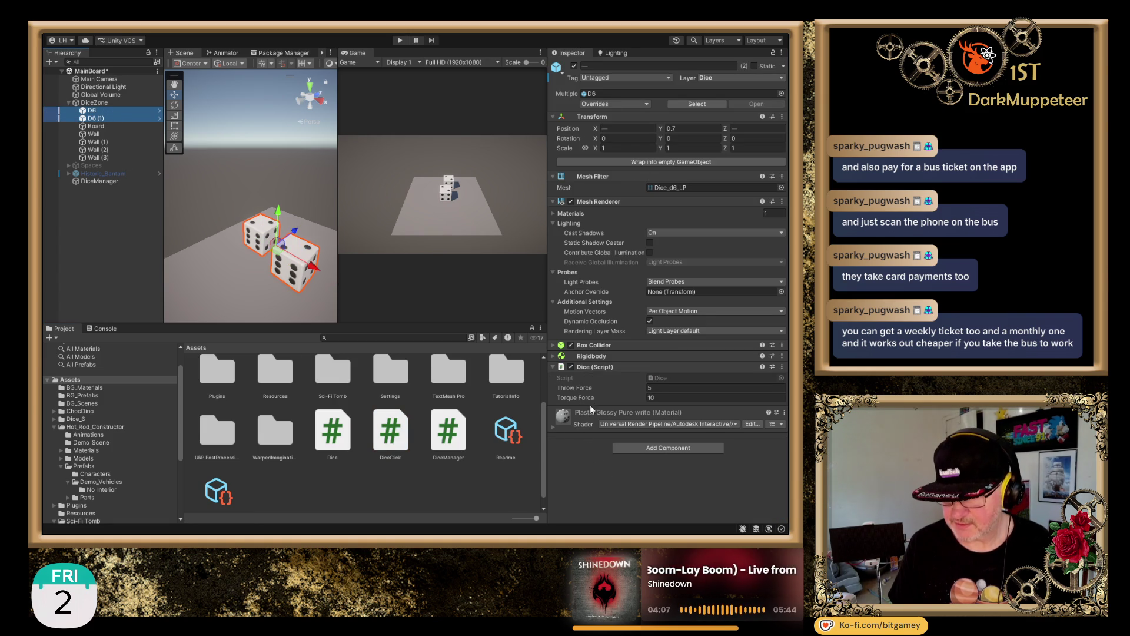
{"action": "left_click", "coordinate": [680, 452]}
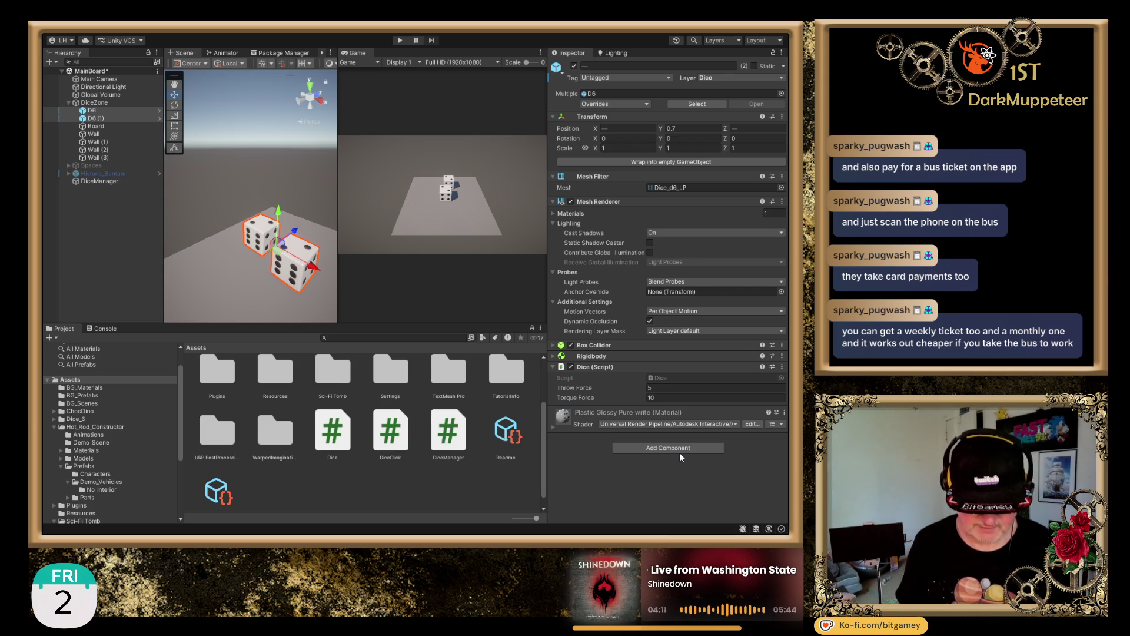
{"action": "key", "text": "Return"}
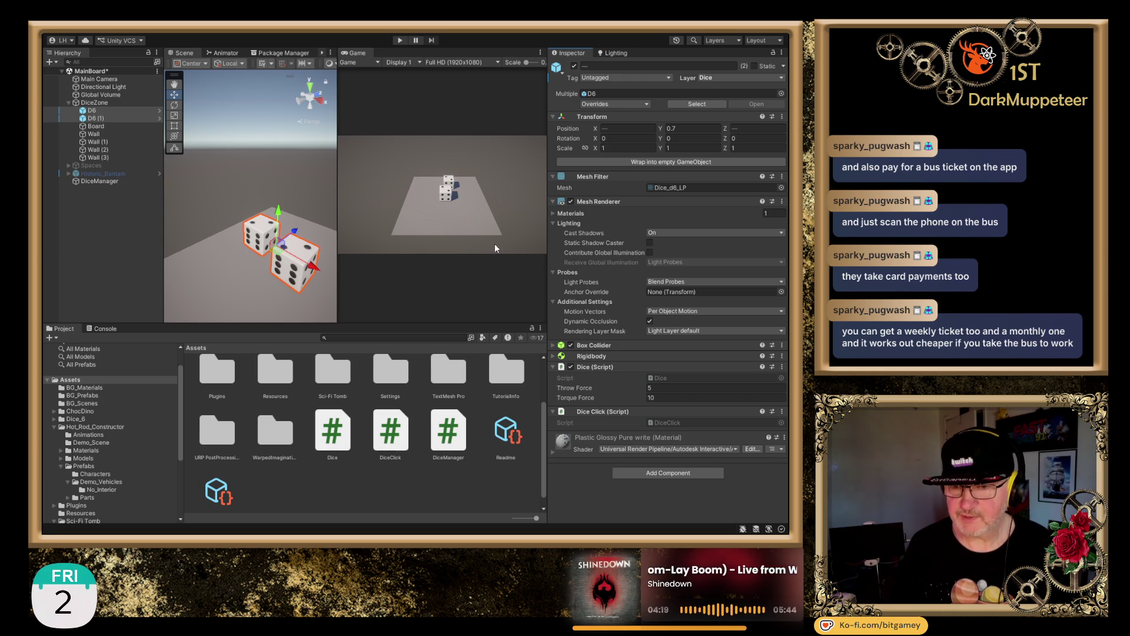
- Check the dice's Rigidbody and Box Collider settings, then deselect the dice
{"action": "left_click", "coordinate": [553, 357]}
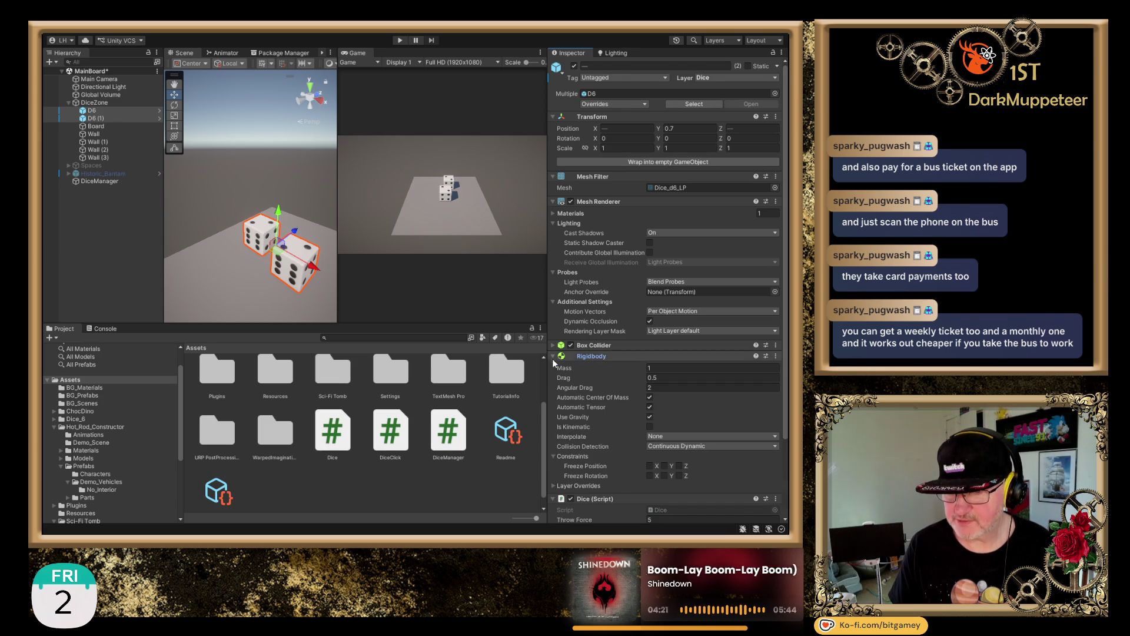
{"action": "left_click", "coordinate": [554, 347]}
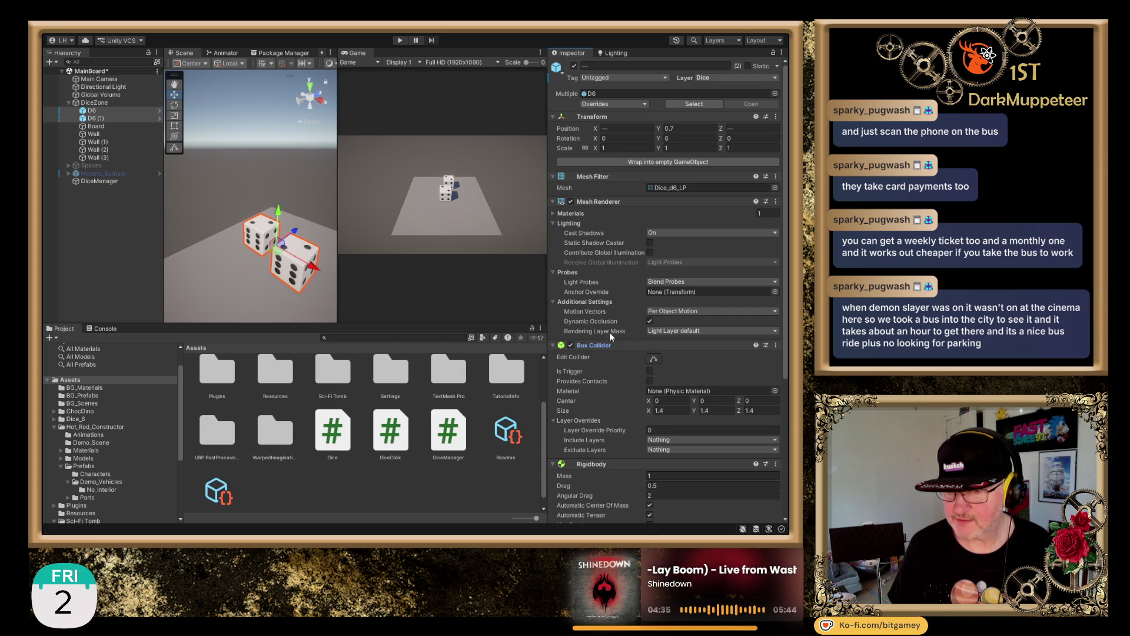
{"action": "scroll", "coordinate": [617, 300], "scroll_direction": "down", "scroll_amount": 5}
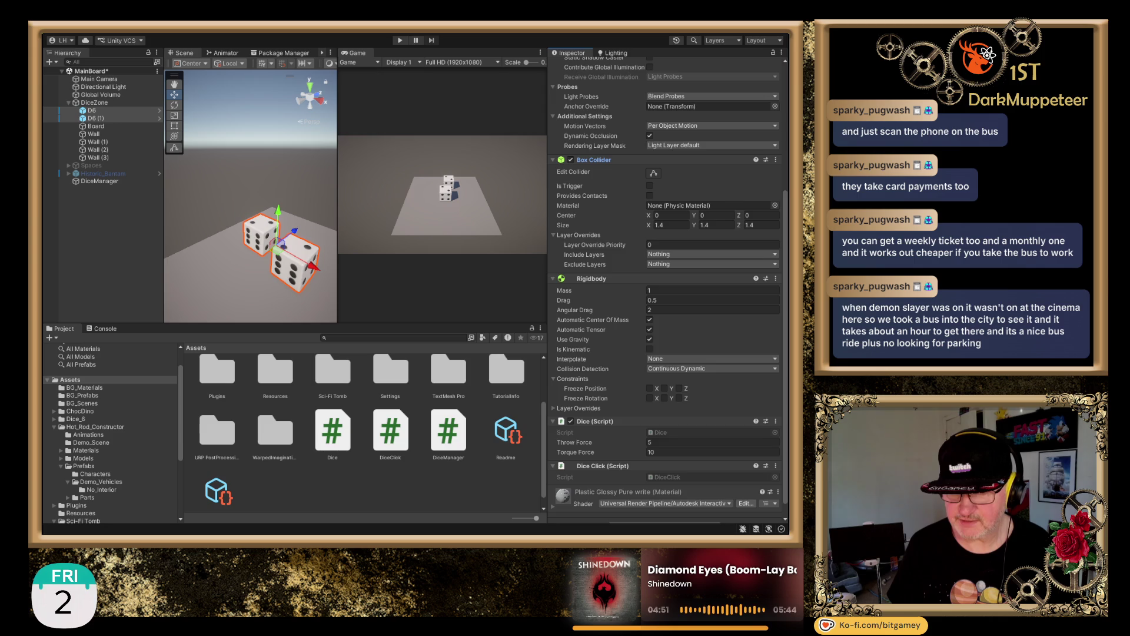
{"action": "left_click", "coordinate": [114, 278]}
- Enter Play mode from the toolbar Play button
{"action": "left_click", "coordinate": [400, 40]}
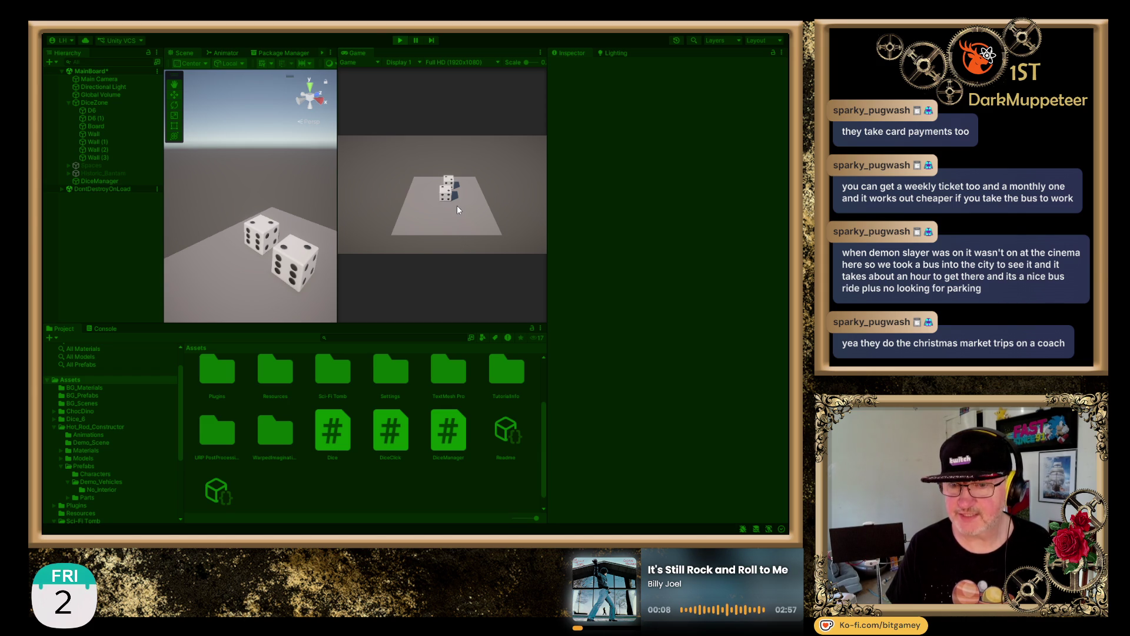
- Show the Console, roll both dice four times, and inspect the 'D6 rolled 3' entry
{"action": "left_click", "coordinate": [95, 328]}
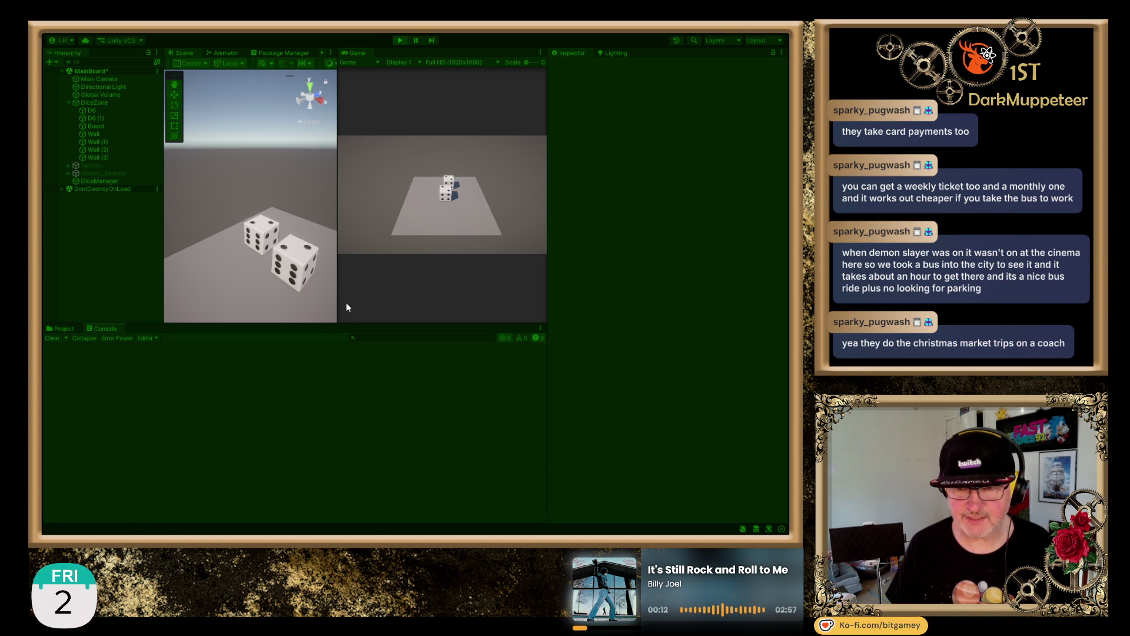
{"action": "left_click", "coordinate": [446, 195]}
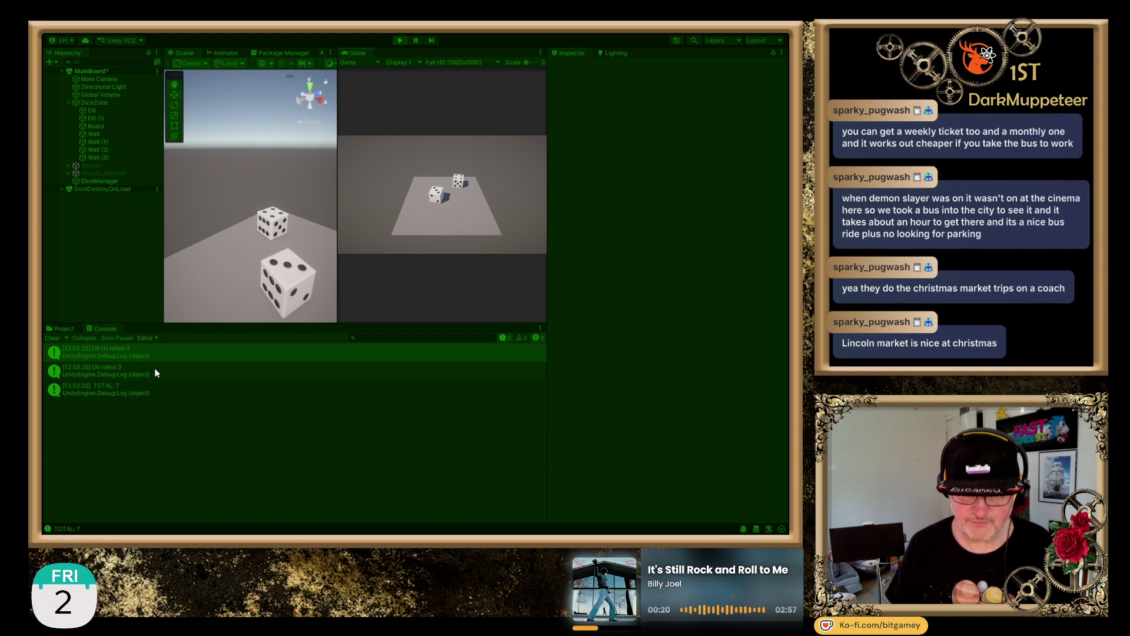
{"action": "left_click", "coordinate": [436, 196]}
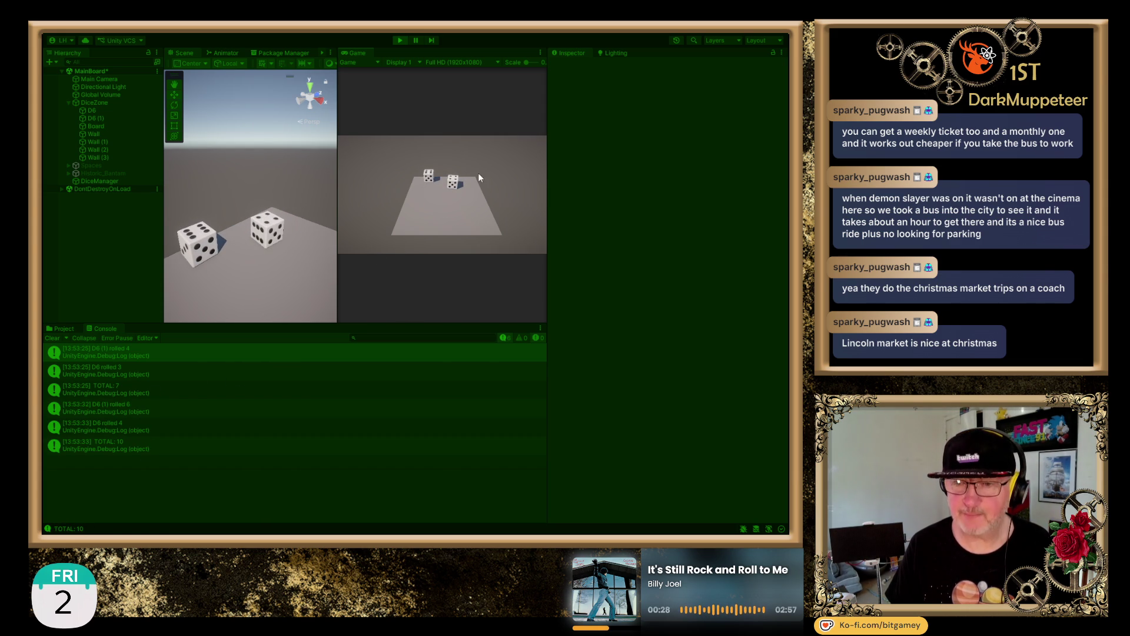
{"action": "left_click", "coordinate": [457, 183]}
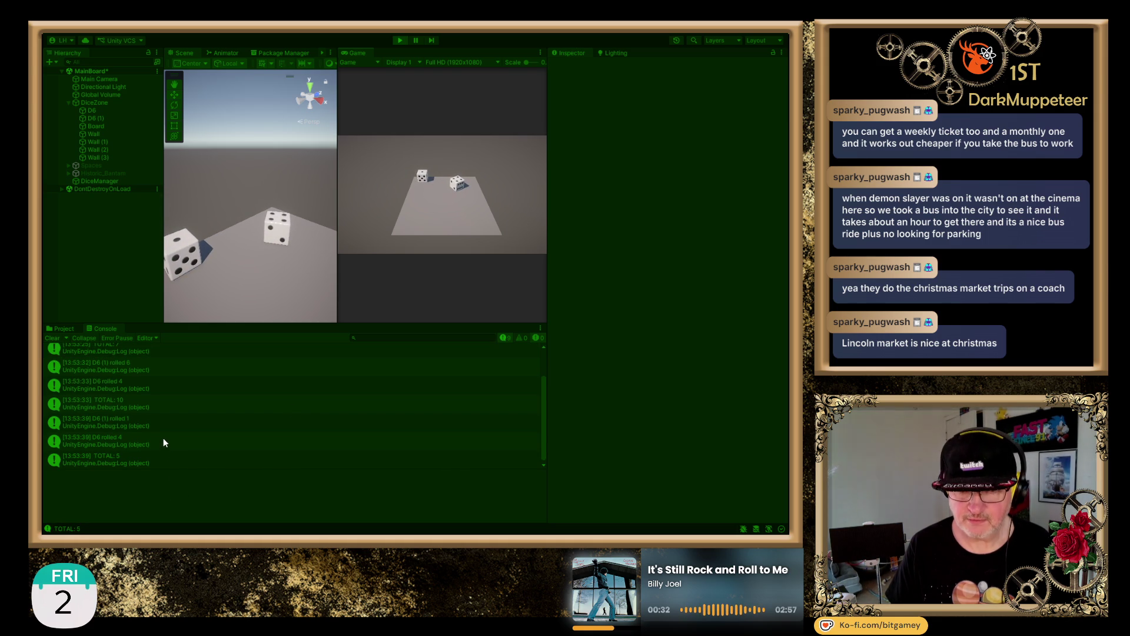
{"action": "left_click", "coordinate": [454, 182]}
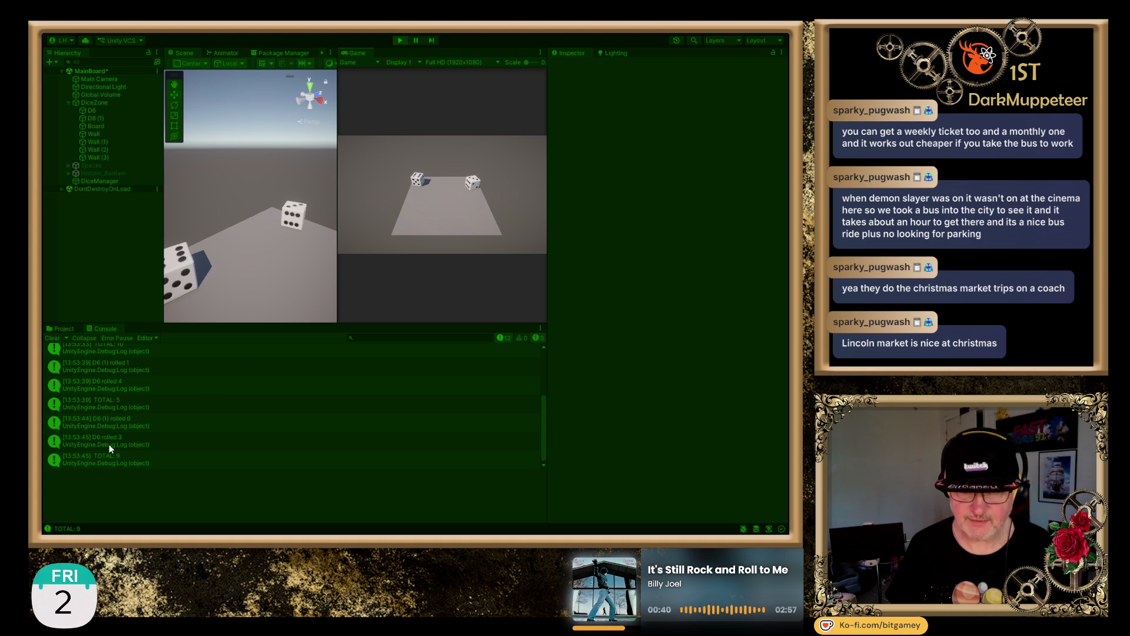
{"action": "left_click", "coordinate": [151, 446]}
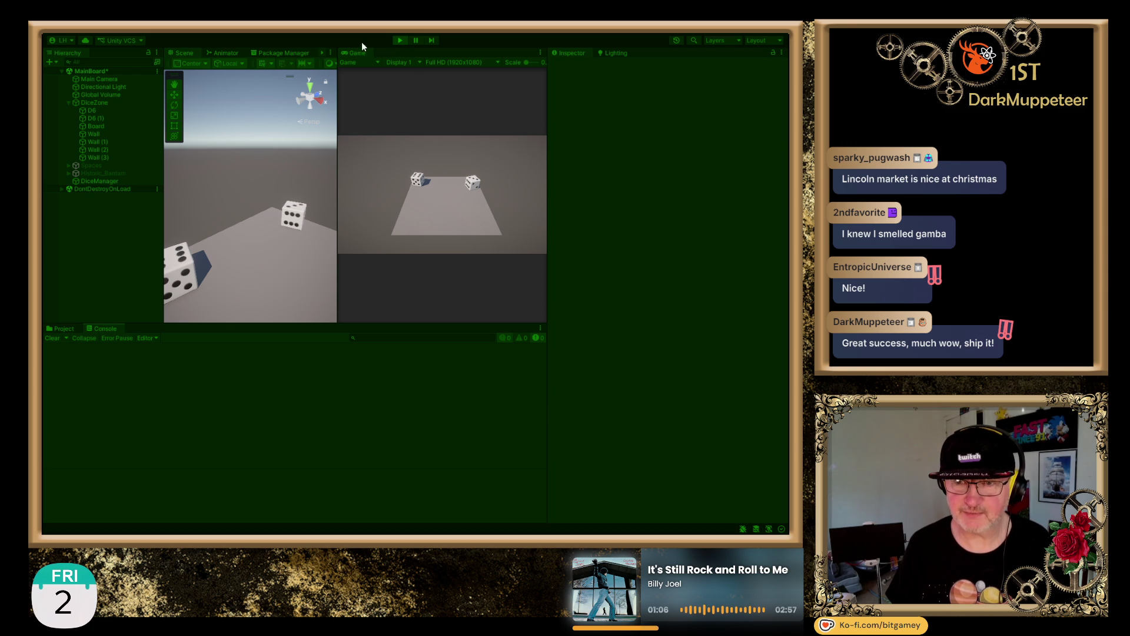
- Roll both dice six more times to log new totals
{"action": "left_click", "coordinate": [417, 181]}
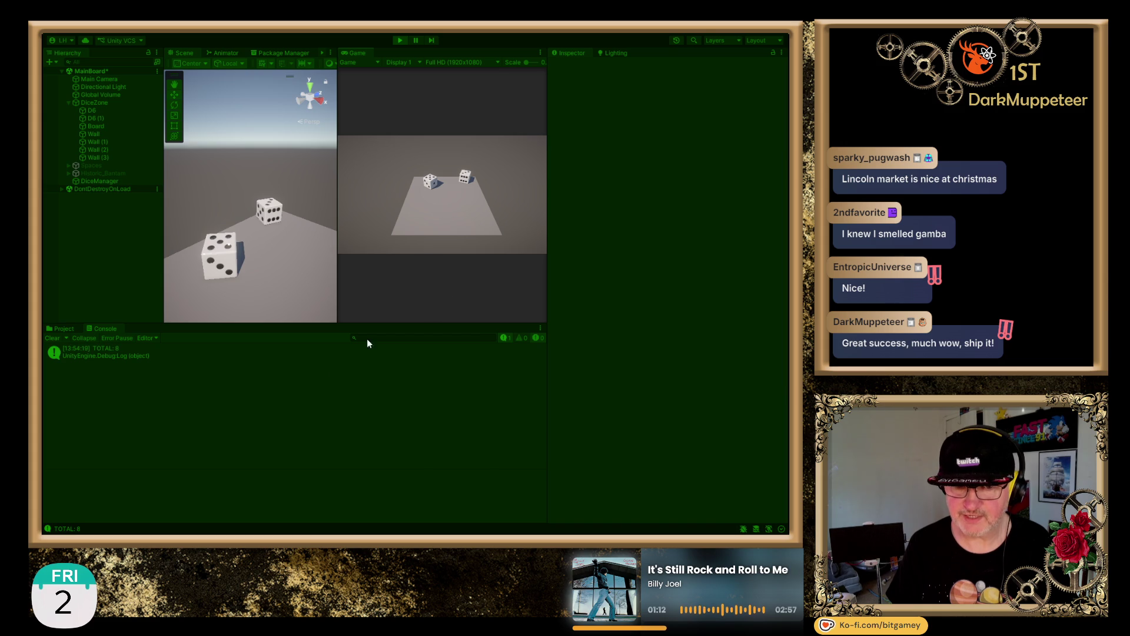
{"action": "left_click", "coordinate": [432, 175]}
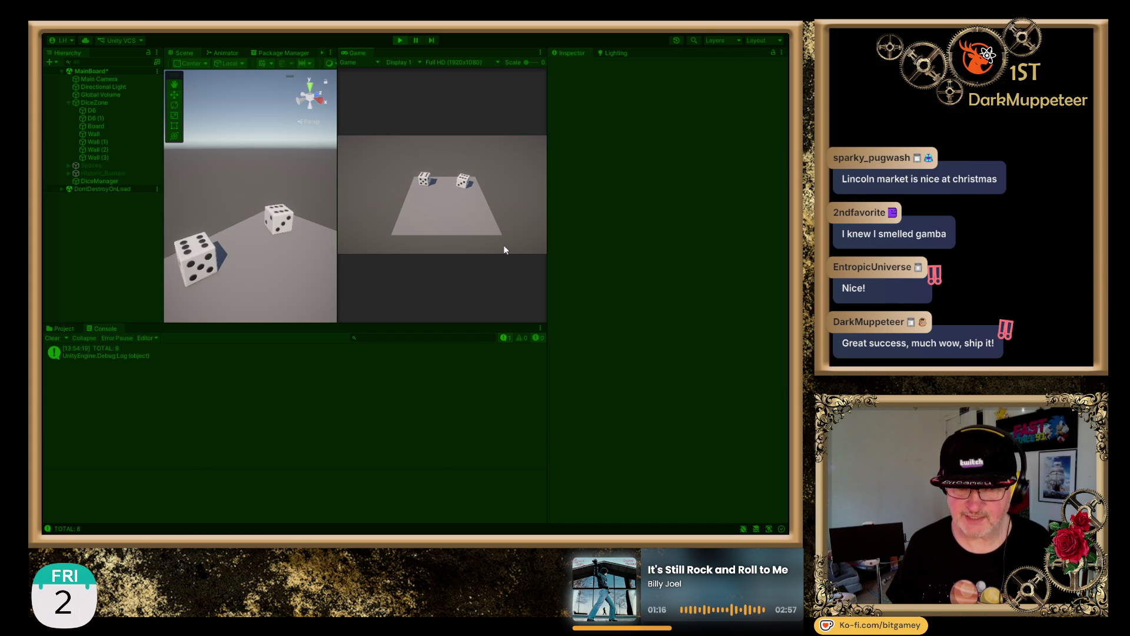
{"action": "left_click", "coordinate": [465, 178]}
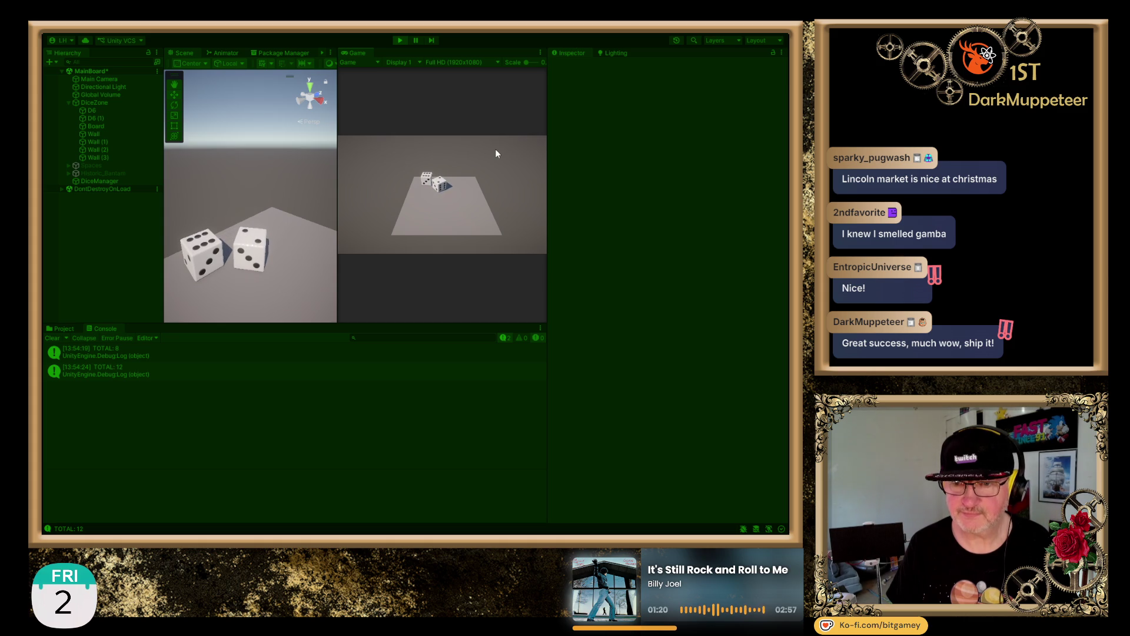
{"action": "left_click", "coordinate": [442, 185]}
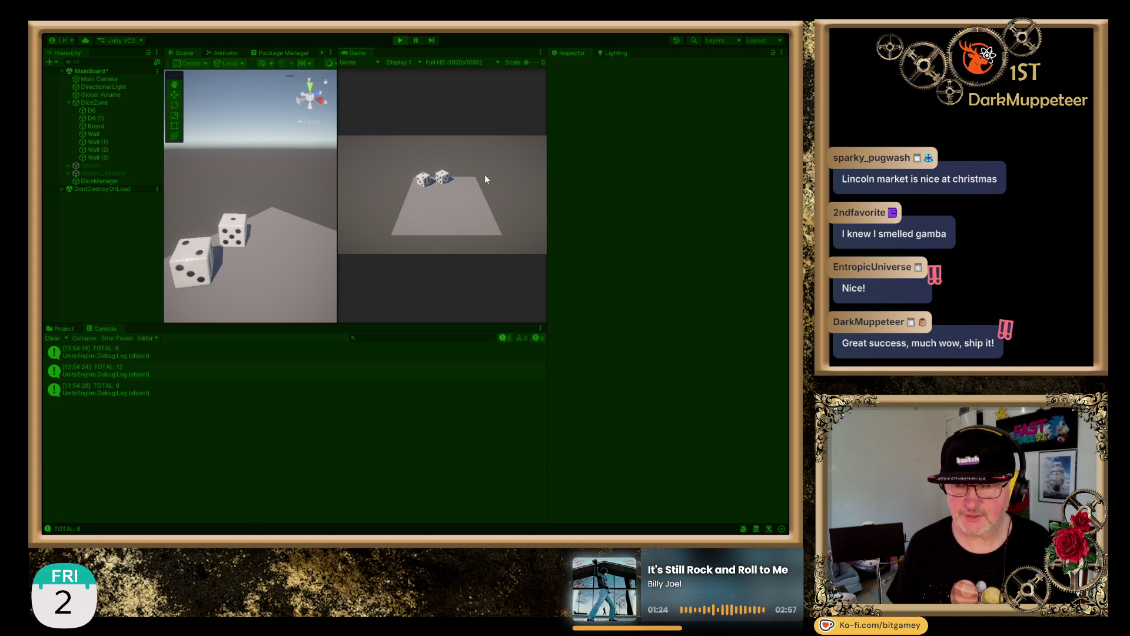
{"action": "left_click", "coordinate": [425, 177]}
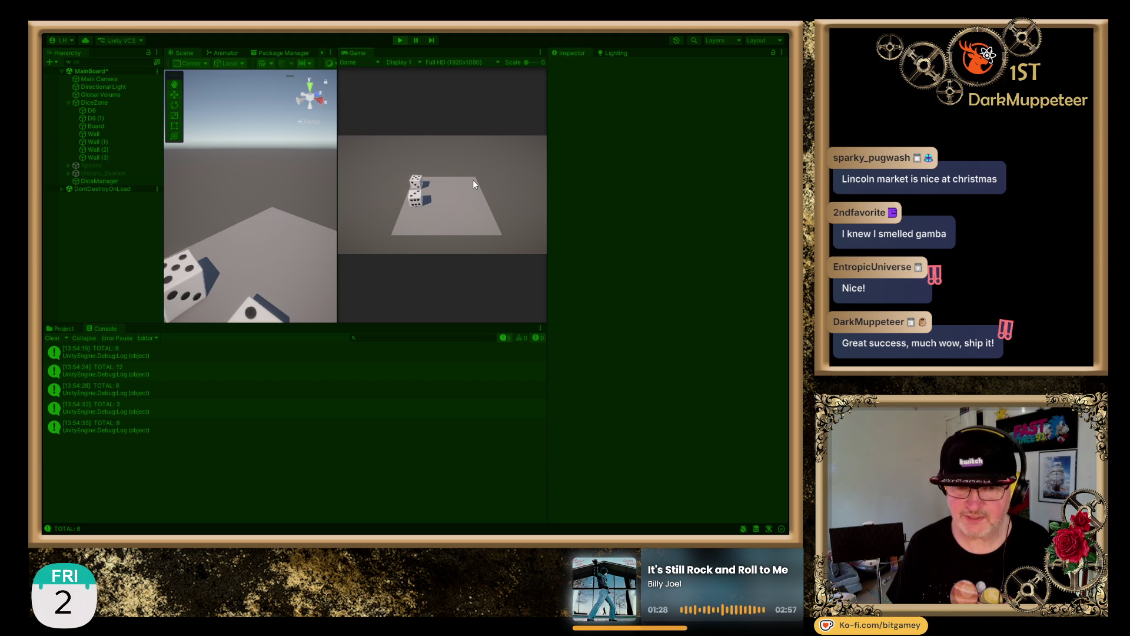
{"action": "left_click", "coordinate": [416, 198]}
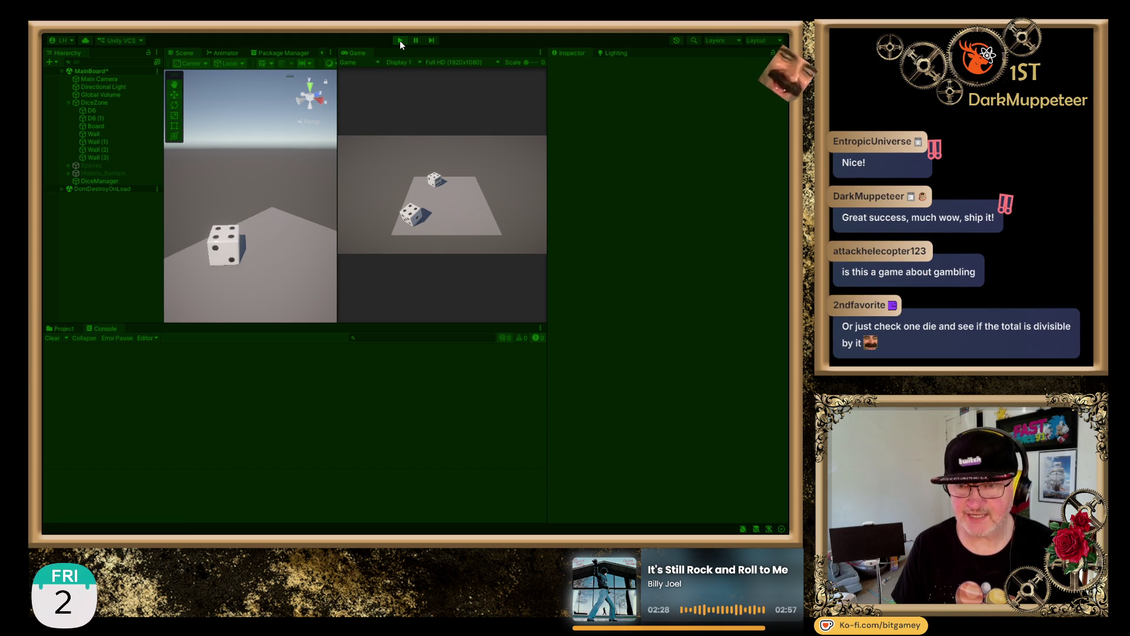
{"action": "left_click", "coordinate": [400, 41]}
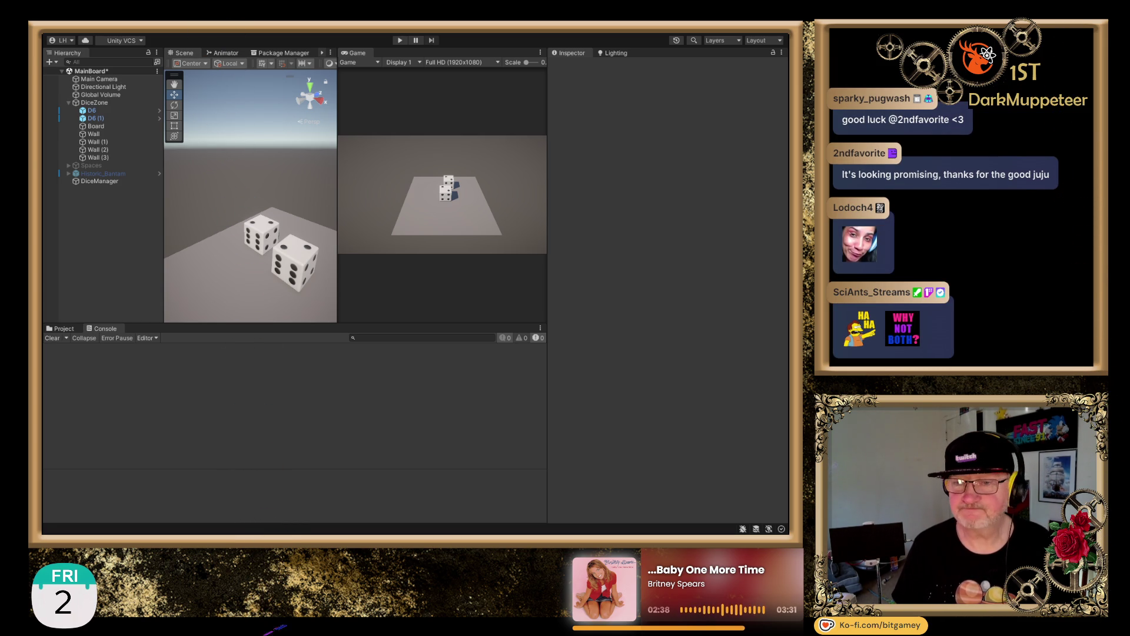
- Play the scene and roll both dice twice, logging D6 rolled 2, D6 (1) rolled 2, TOTAL: 4
{"action": "left_click", "coordinate": [399, 43]}
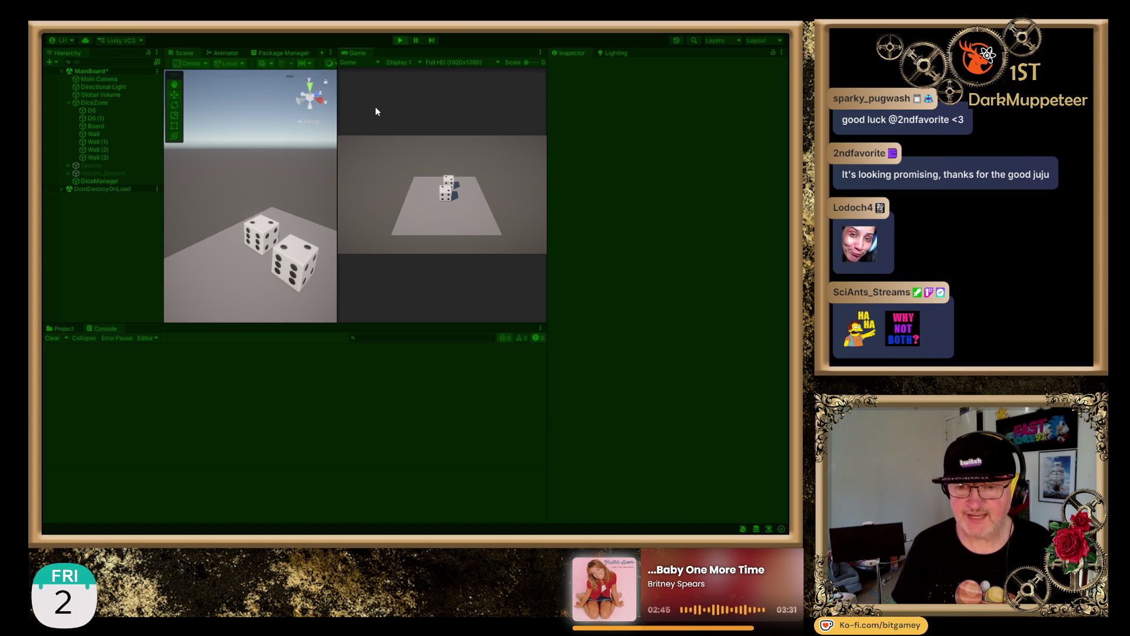
{"action": "left_click", "coordinate": [444, 196]}
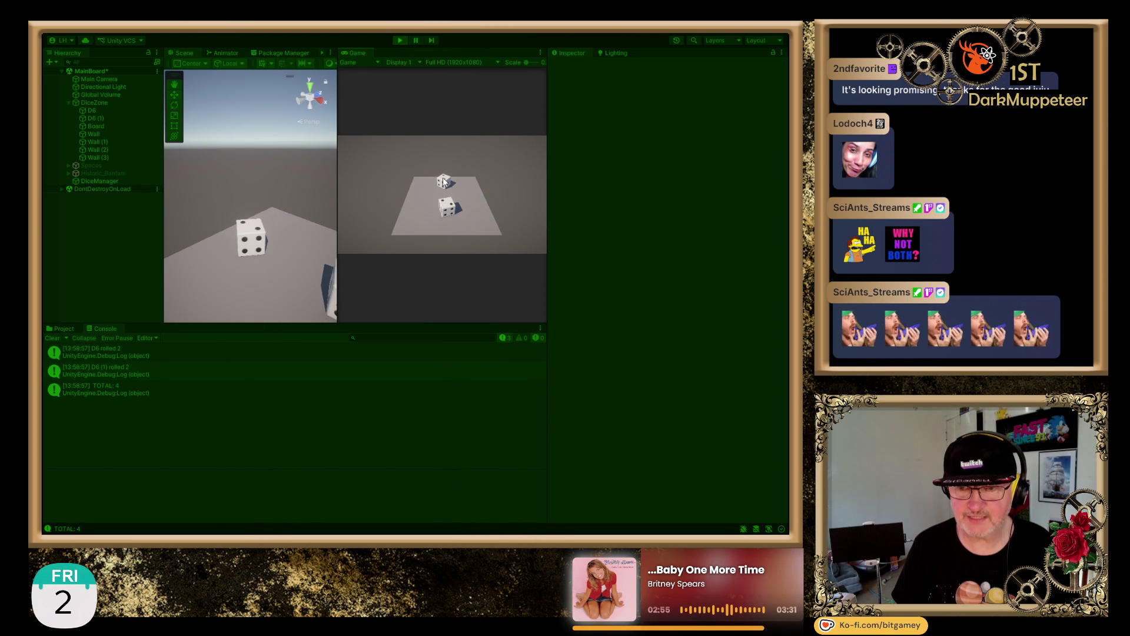
{"action": "left_click", "coordinate": [444, 183]}
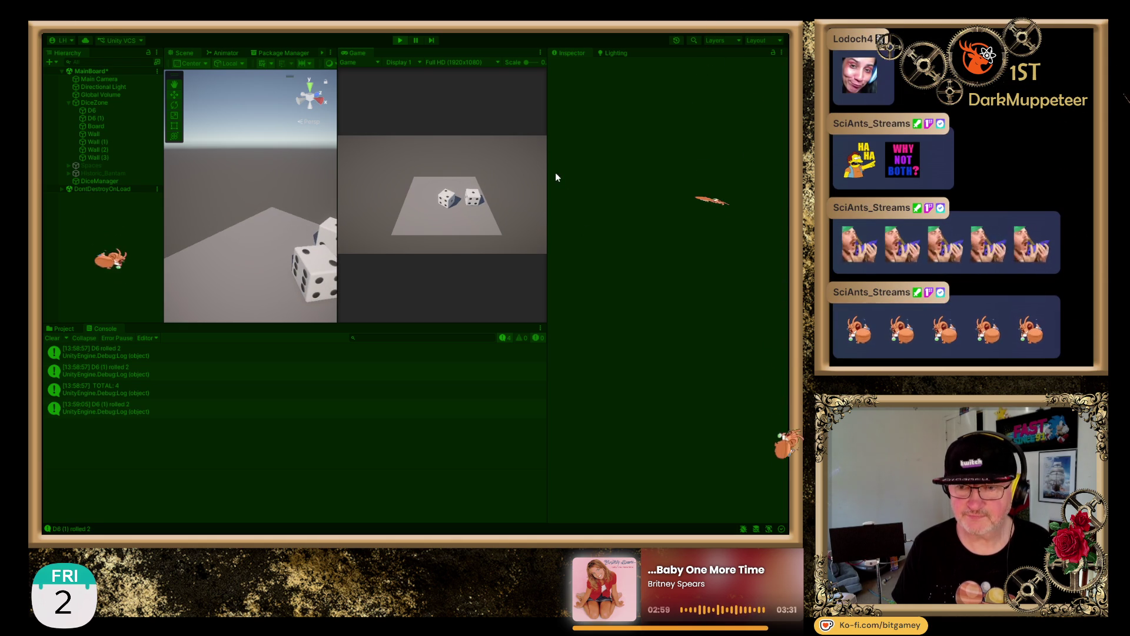
- Stop playing, review the 'D6 (1) rolled 2' log message, then restart Play mode
{"action": "left_click", "coordinate": [401, 41]}
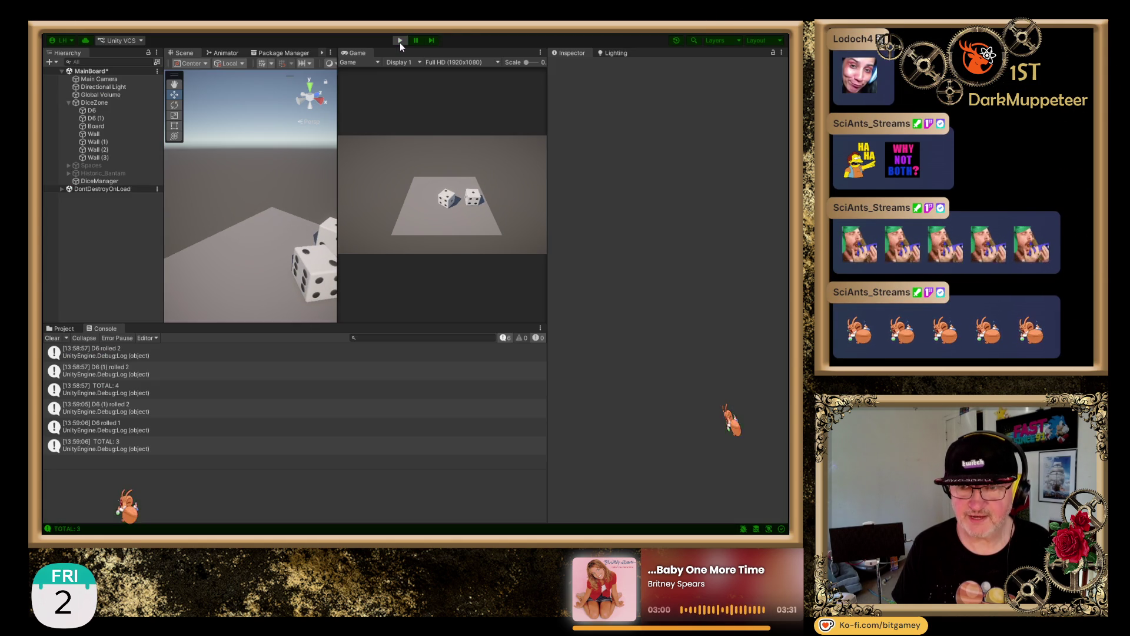
{"action": "left_click", "coordinate": [111, 406]}
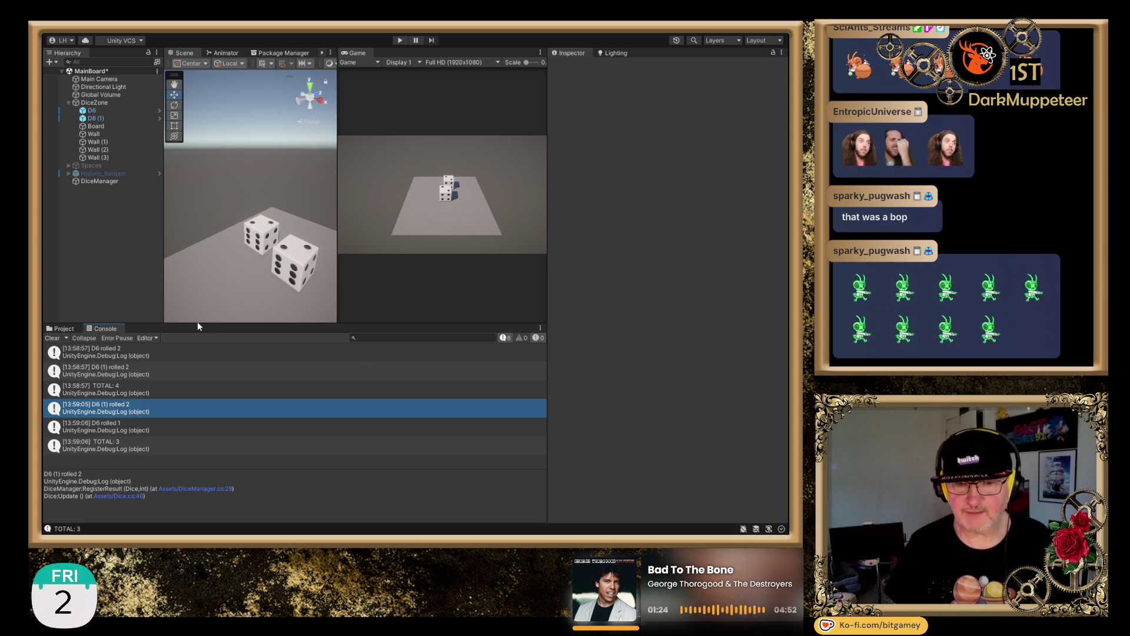
{"action": "left_click", "coordinate": [68, 103]}
{"action": "left_click", "coordinate": [68, 103]}
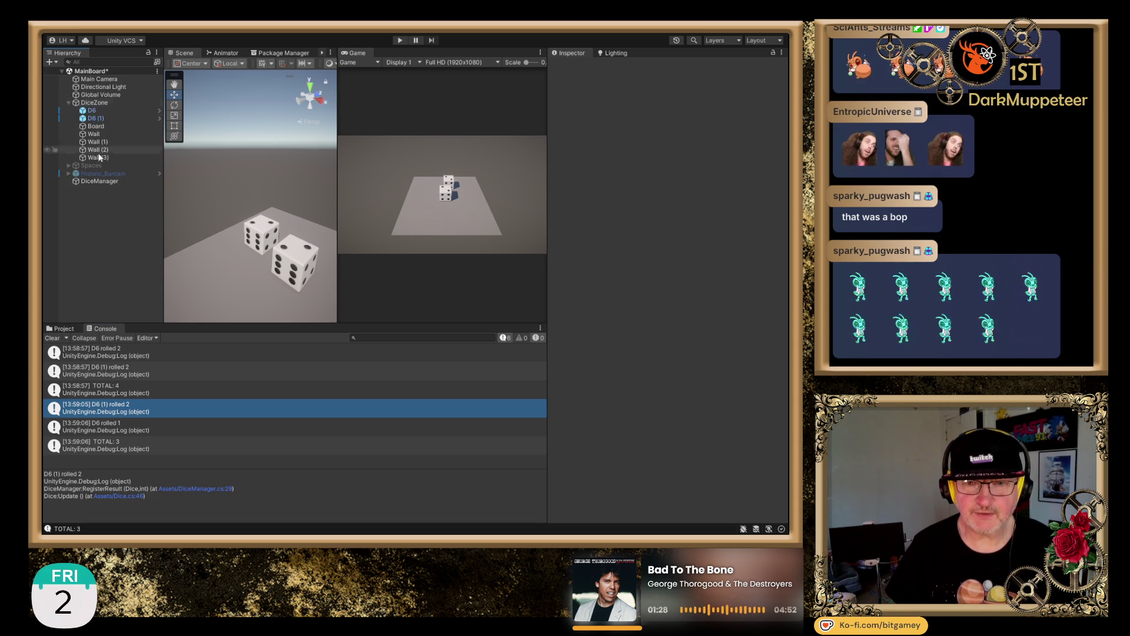
{"action": "left_click", "coordinate": [401, 41]}
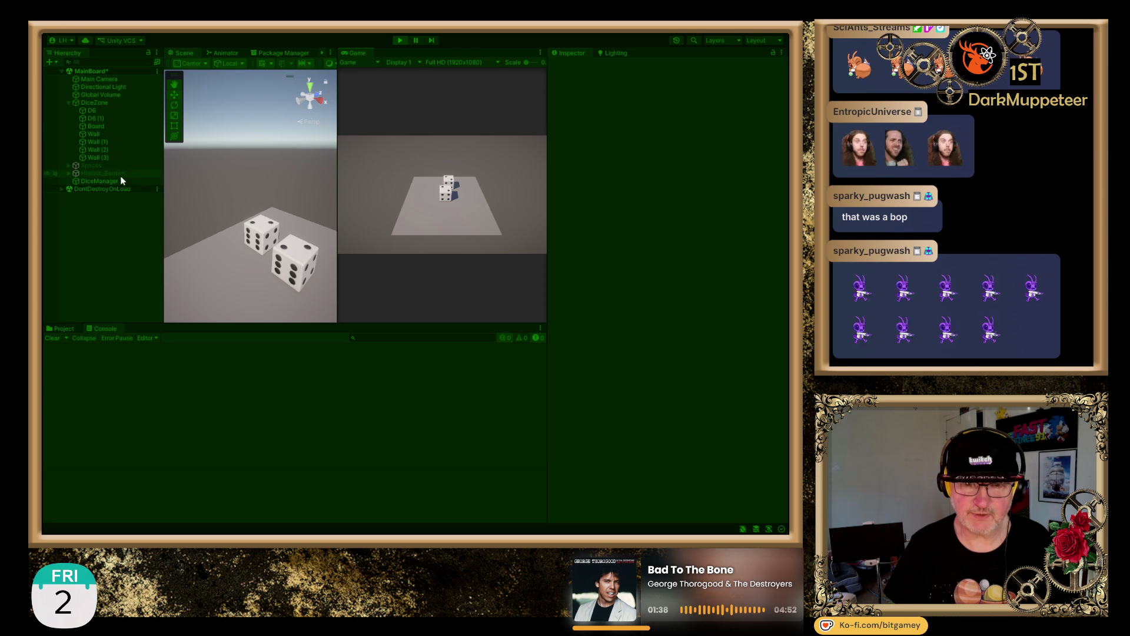
- Stop playing, enable Mesh Renderer on Wall through Wall (3), and orbit to view the box
{"action": "left_click", "coordinate": [400, 40]}
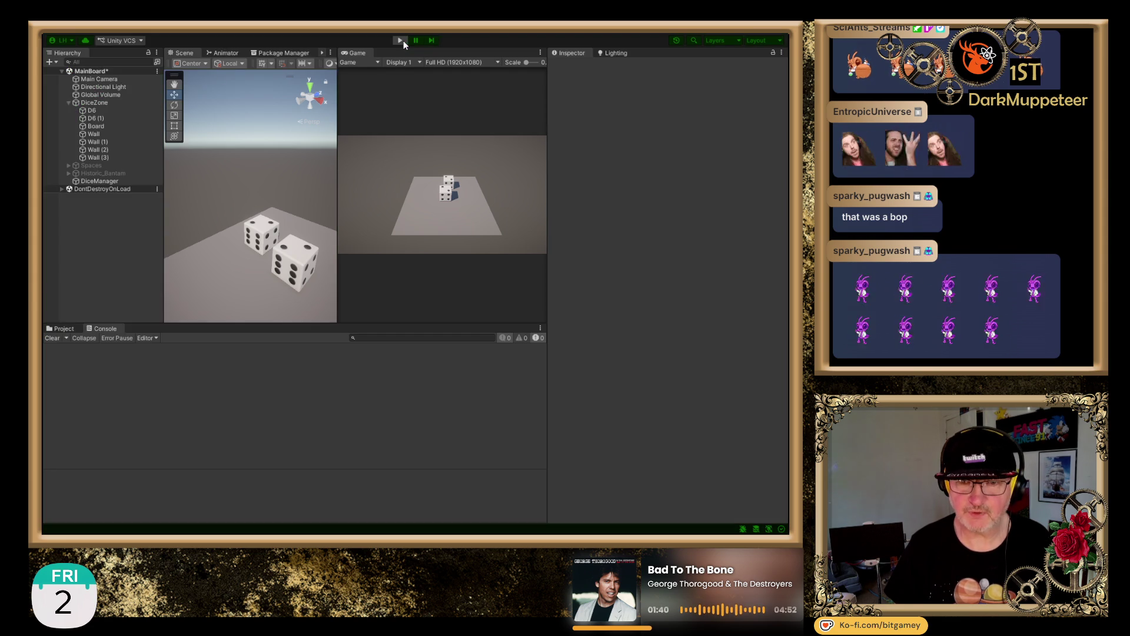
{"action": "left_click", "coordinate": [112, 134]}
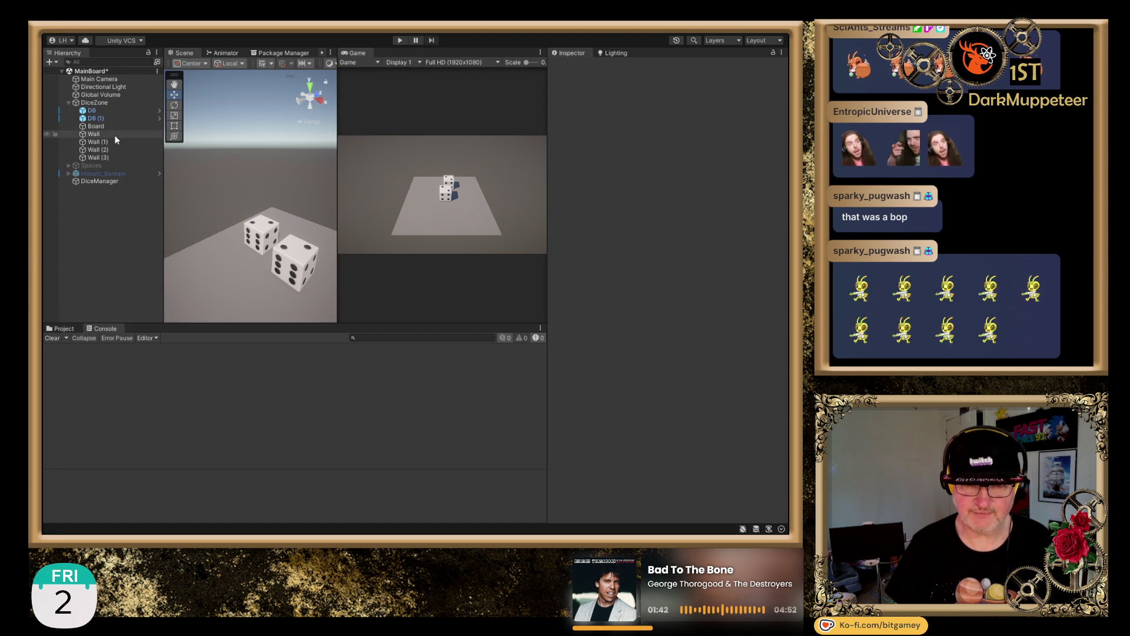
{"action": "left_click", "coordinate": [120, 157], "text": "shift"}
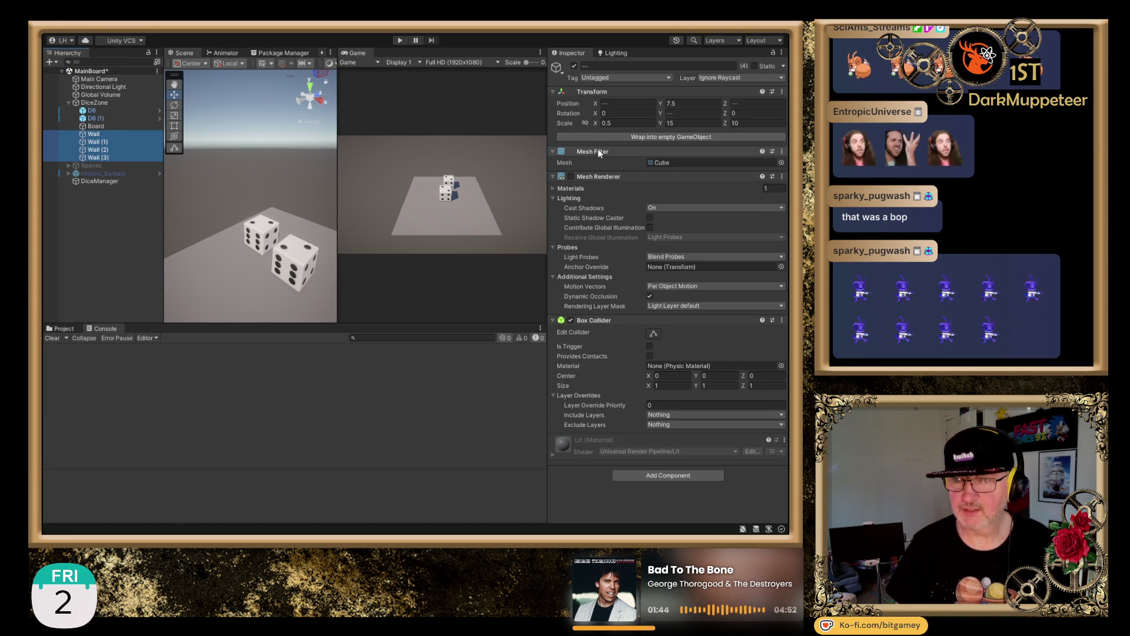
{"action": "left_click", "coordinate": [570, 176]}
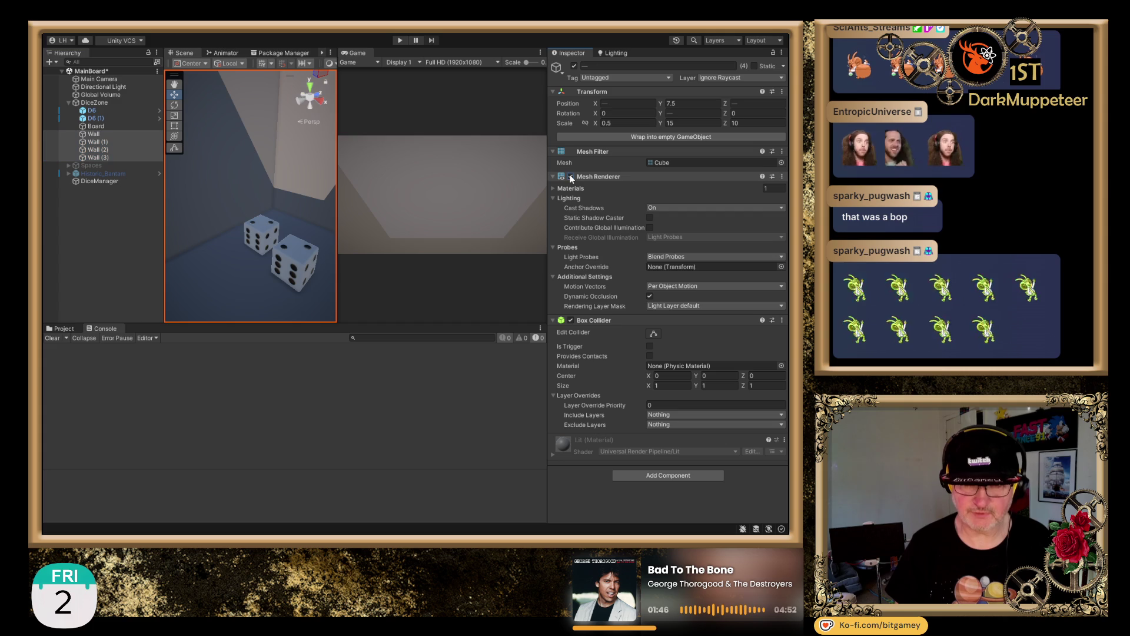
{"action": "key", "text": "f"}
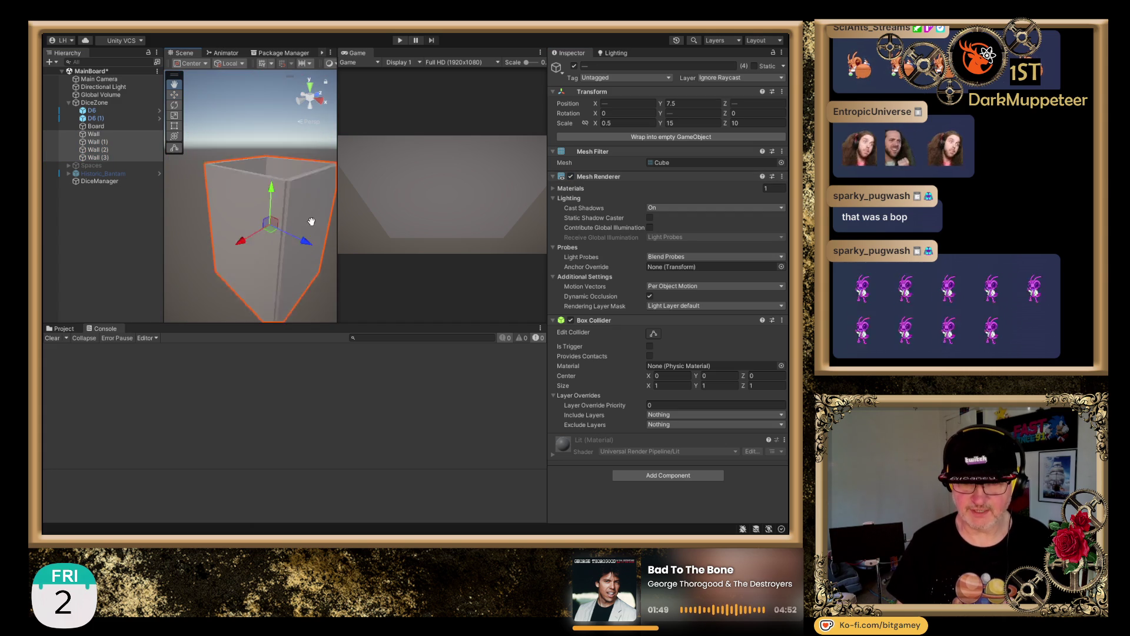
{"action": "mouse_move", "coordinate": [312, 222]}
{"action": "left_mouse_down"}
{"action": "mouse_move", "coordinate": [282, 125]}
{"action": "mouse_move", "coordinate": [252, 220]}
{"action": "mouse_move", "coordinate": [276, 190]}
{"action": "mouse_move", "coordinate": [262, 190]}
{"action": "left_mouse_up"}
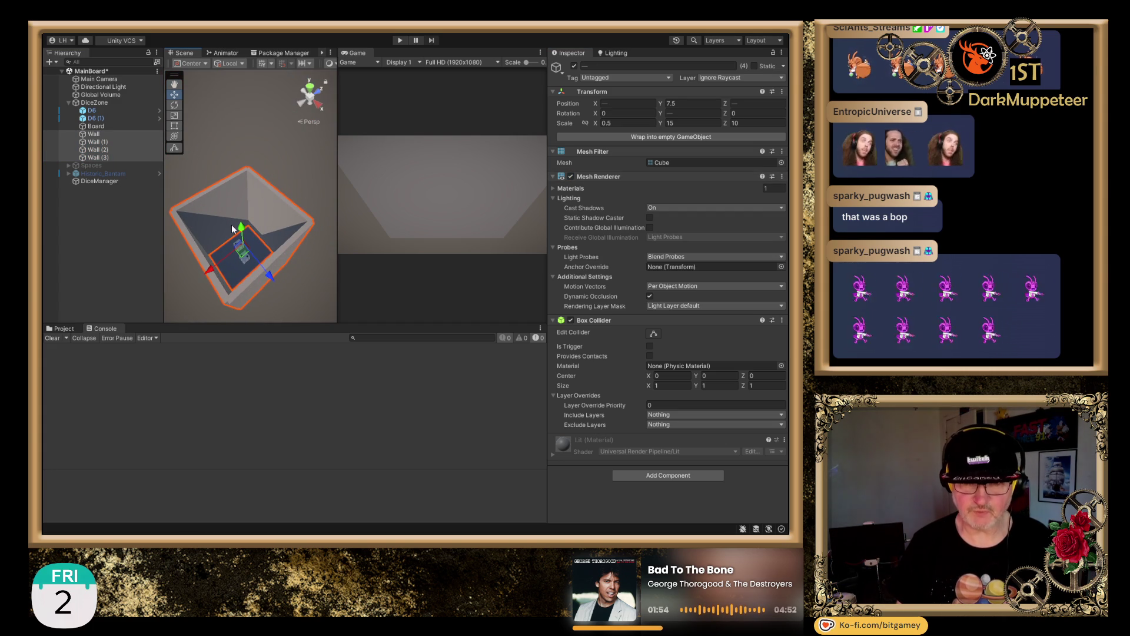